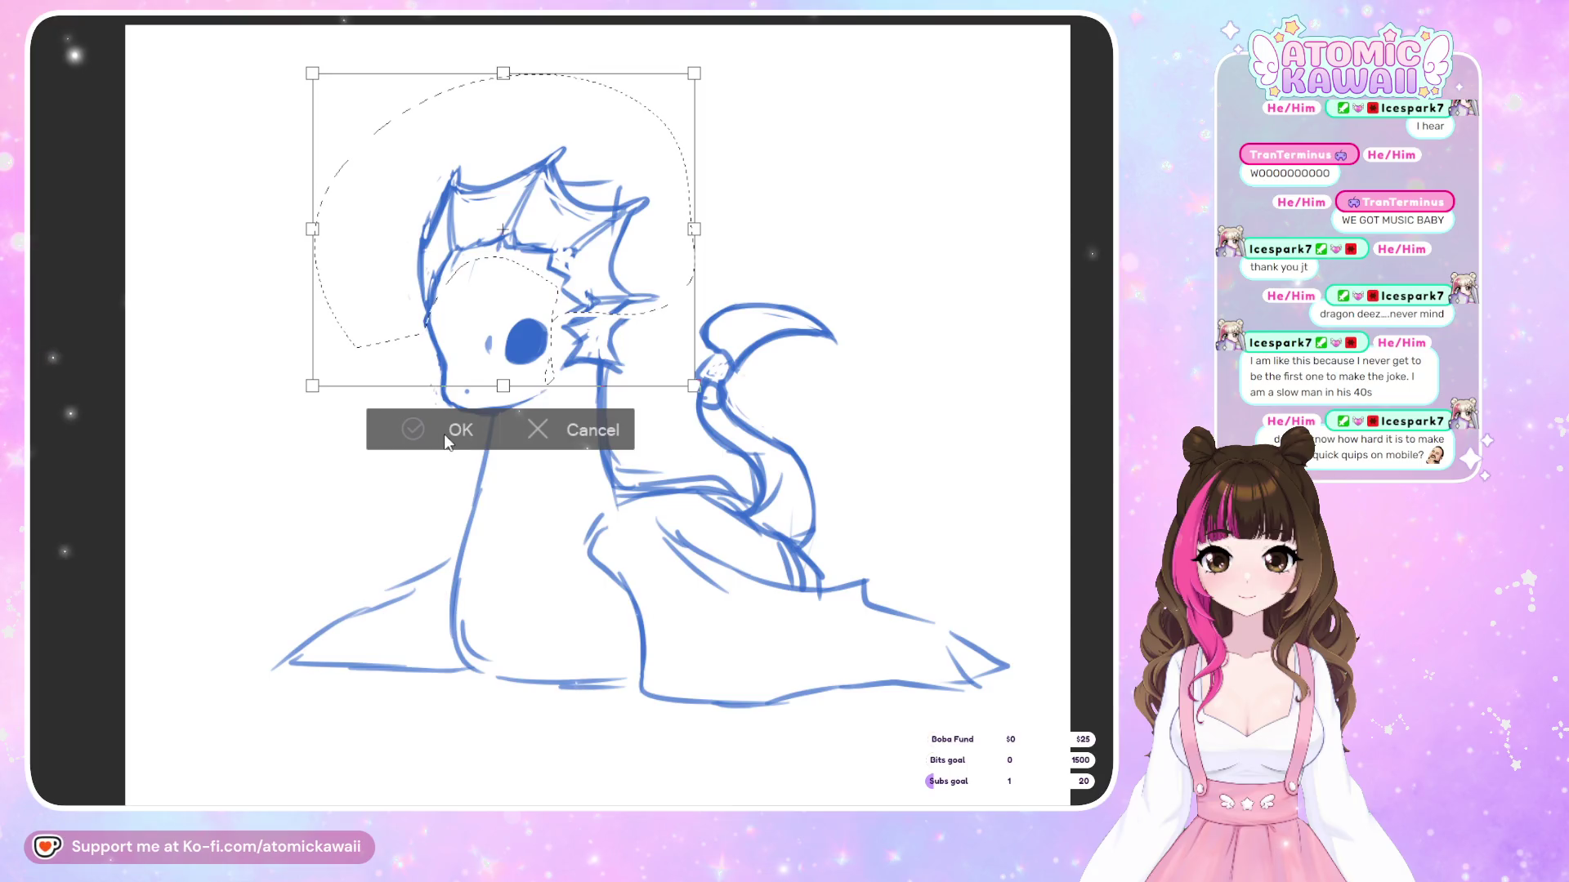
Lasso the dragon's head and scale it larger with Scale/Rotate, then deselect
{"action": "left_click", "coordinate": [454, 431]}
{"action": "left_click", "coordinate": [454, 474]}
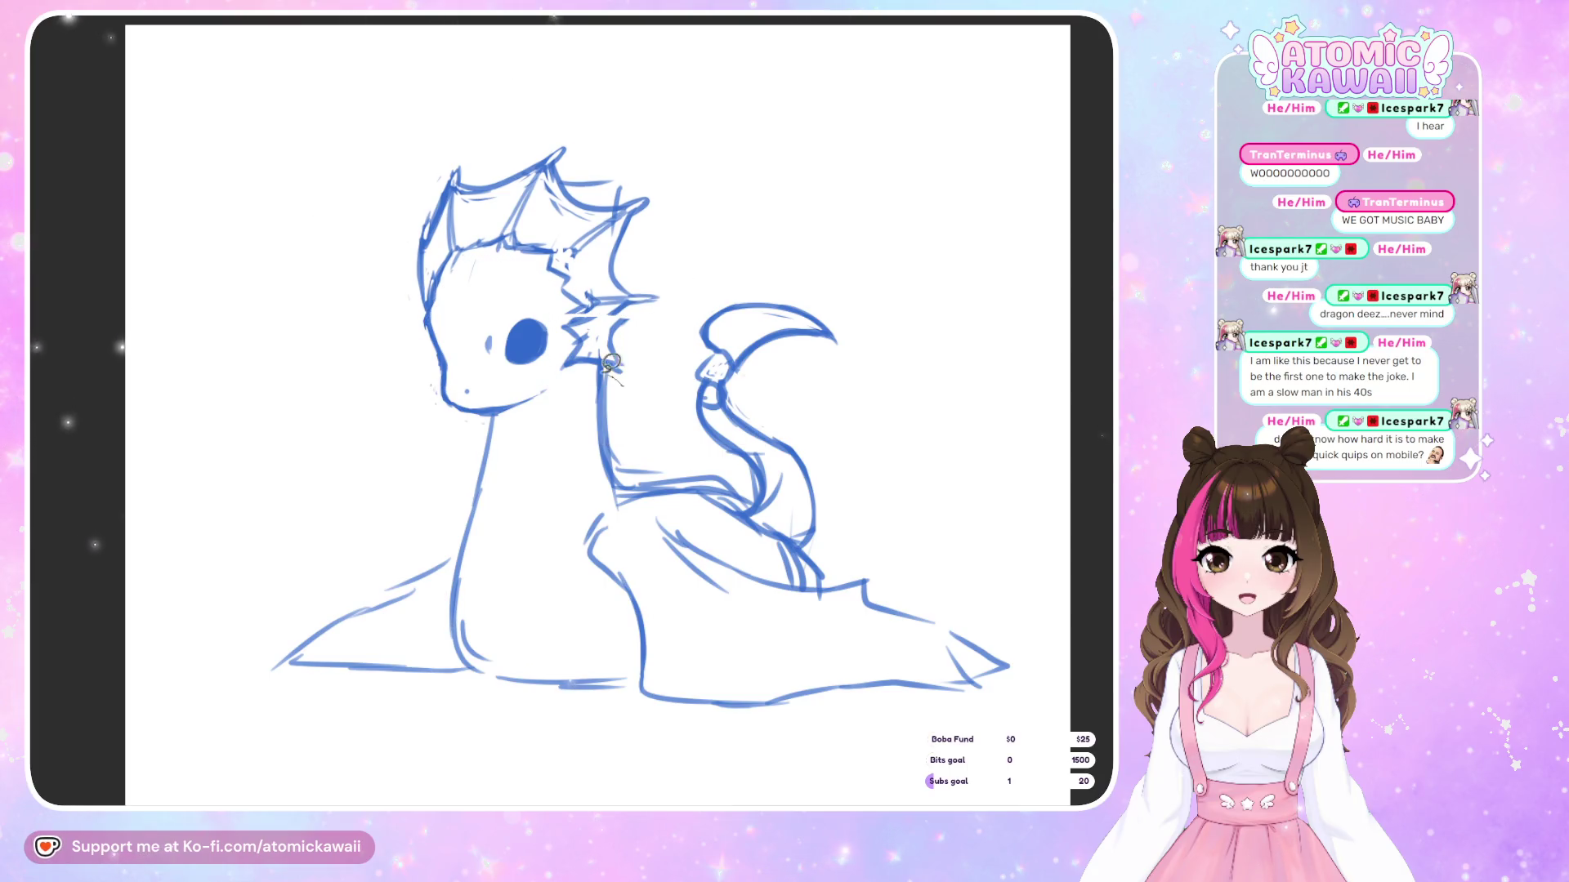
{"action": "mouse_move", "coordinate": [458, 420]}
{"action": "left_mouse_down"}
{"action": "mouse_move", "coordinate": [725, 108]}
{"action": "mouse_move", "coordinate": [686, 384]}
{"action": "left_mouse_up"}
{"action": "left_click", "coordinate": [642, 488]}
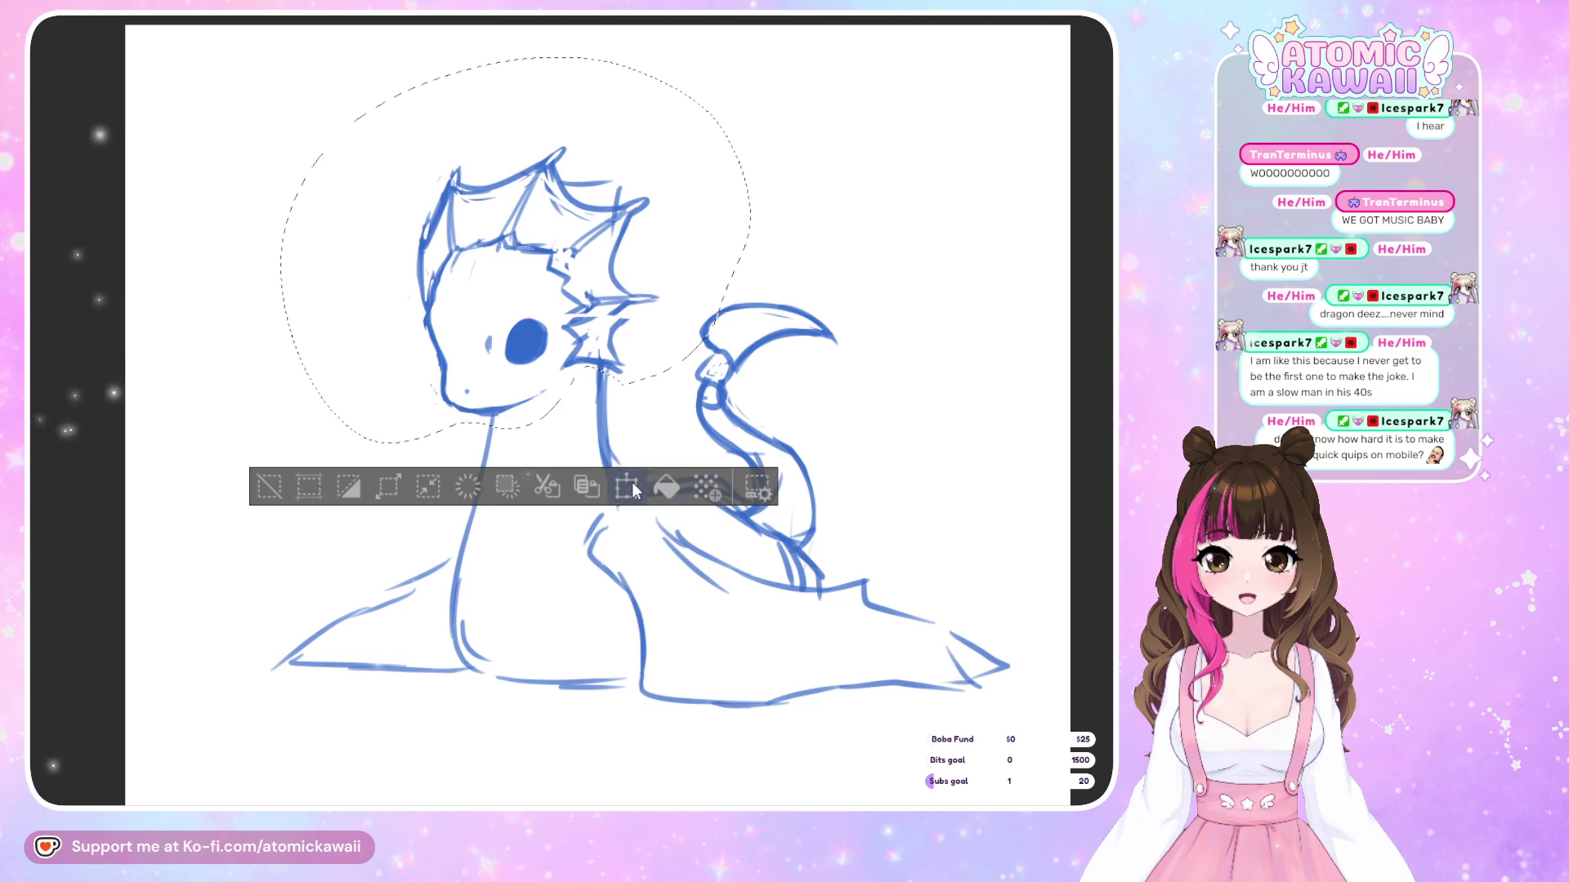
{"action": "left_click_drag", "start_coordinate": [515, 444], "coordinate": [515, 472]}
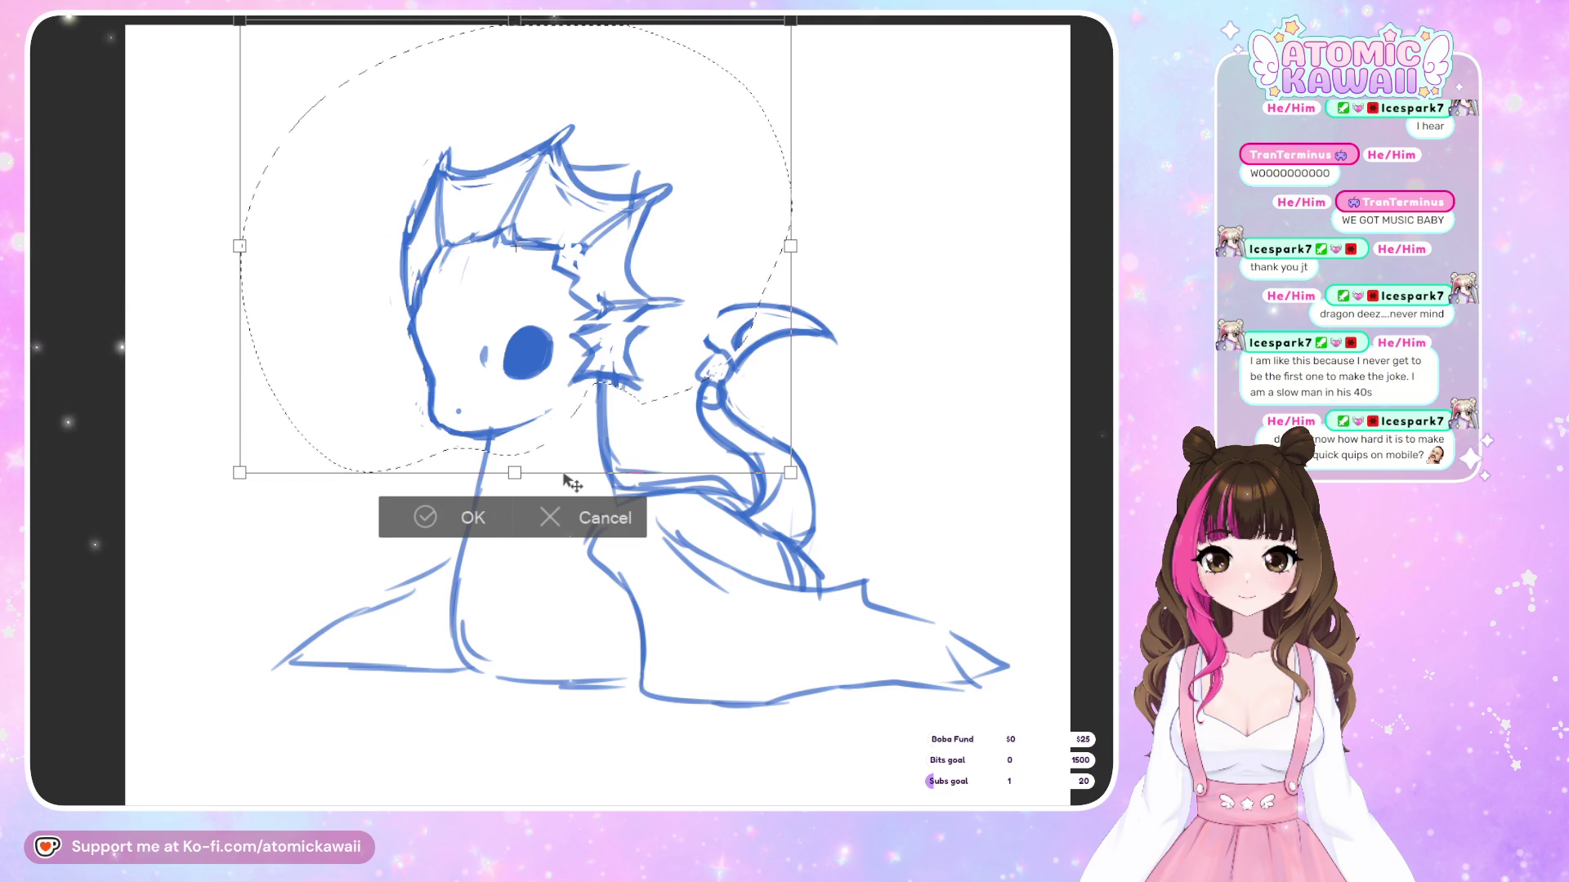
{"action": "left_click", "coordinate": [444, 515]}
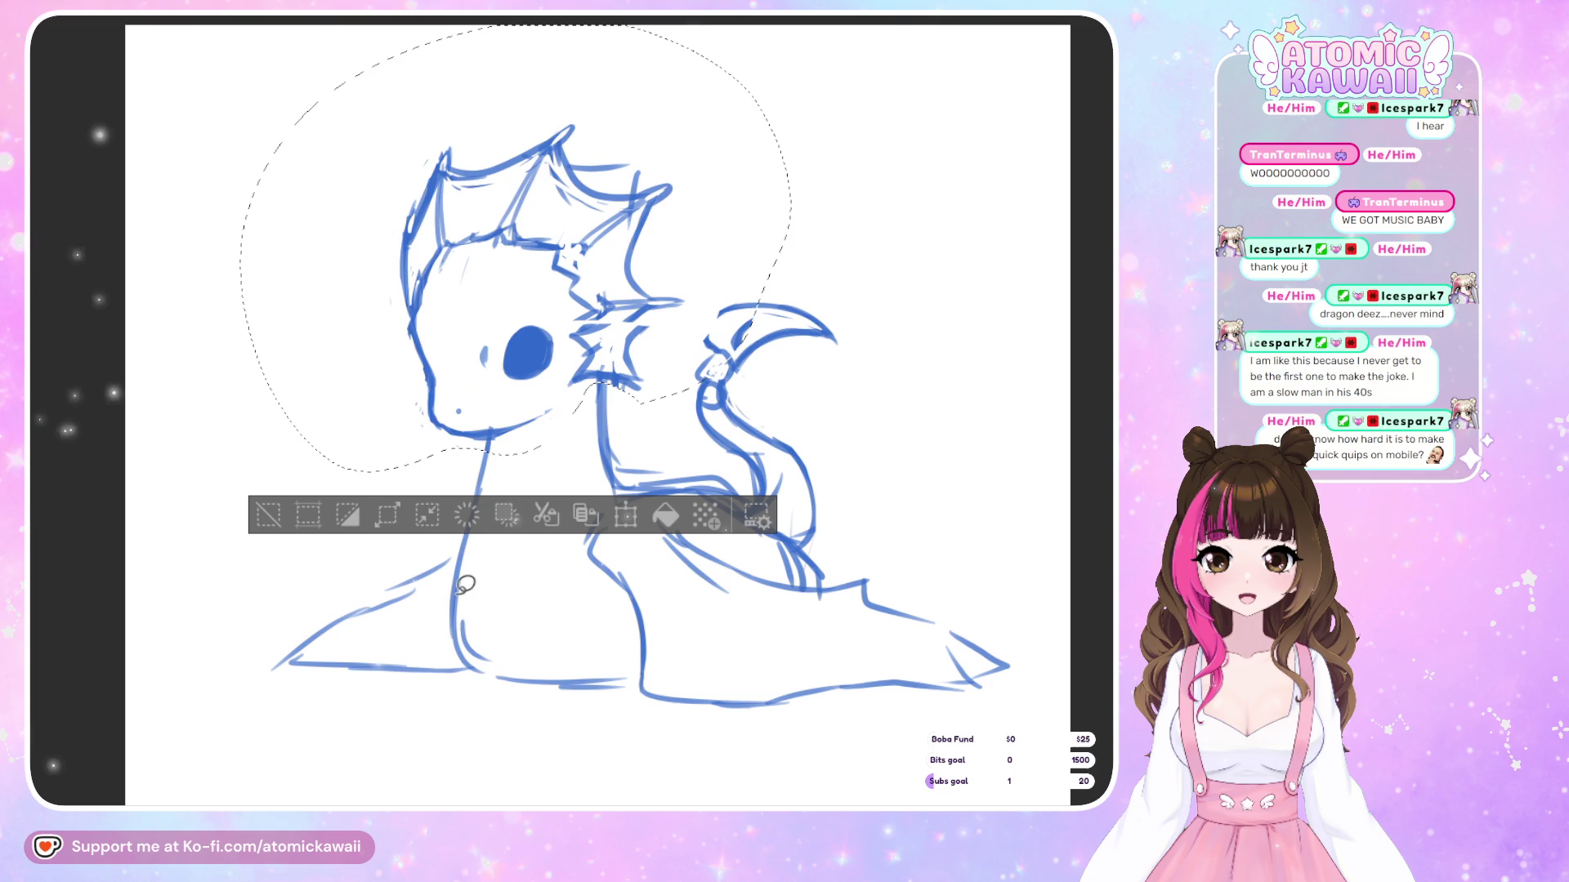
{"action": "left_click", "coordinate": [967, 288]}
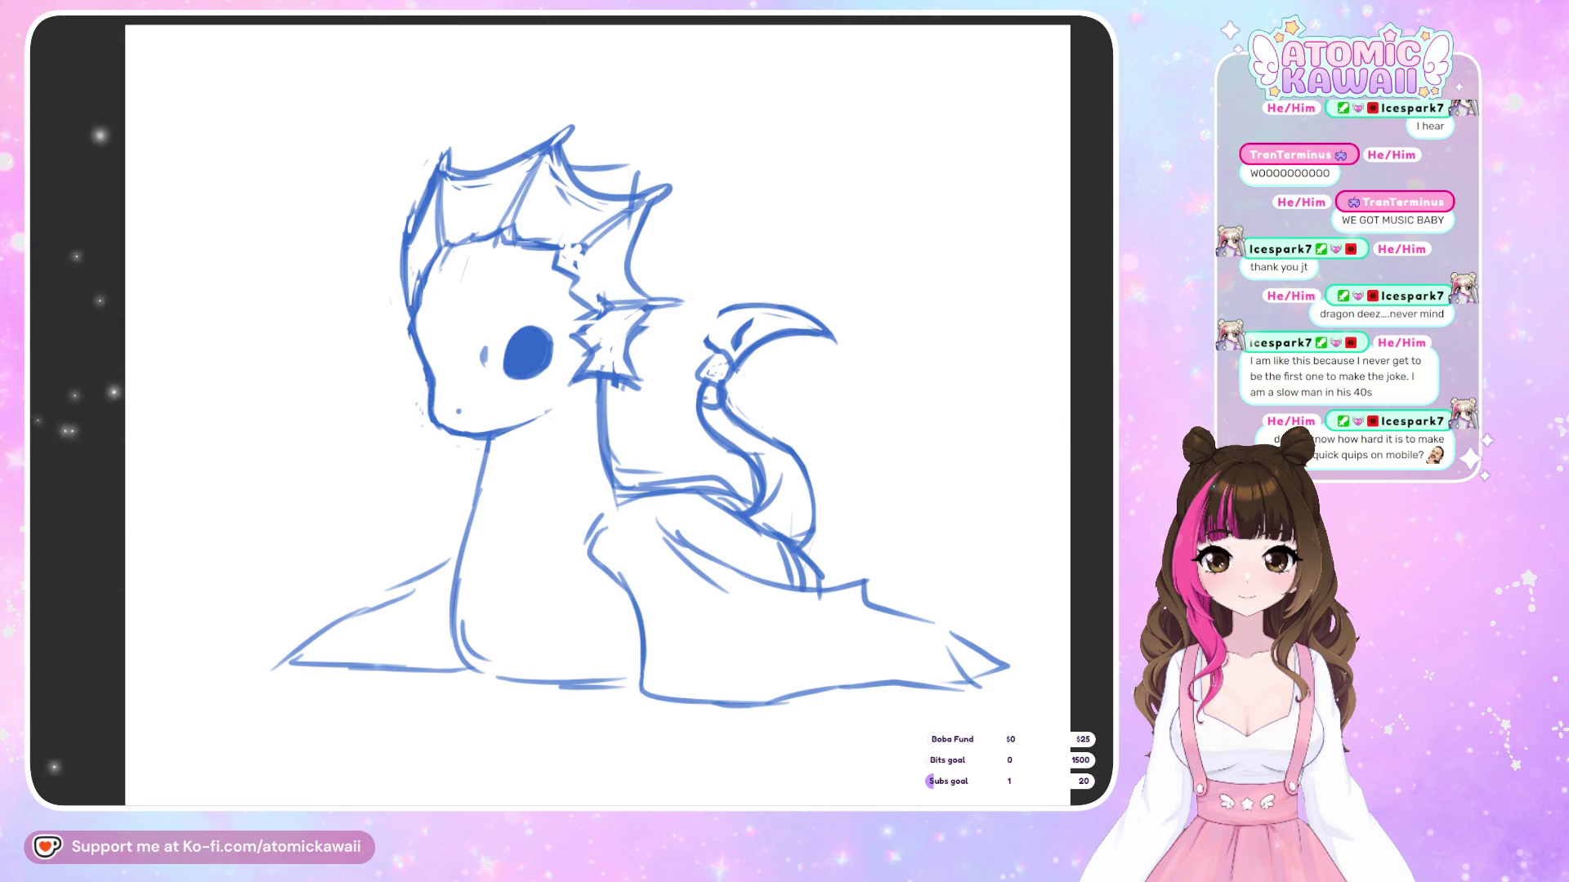
{"action": "left_click", "coordinate": [714, 86]}
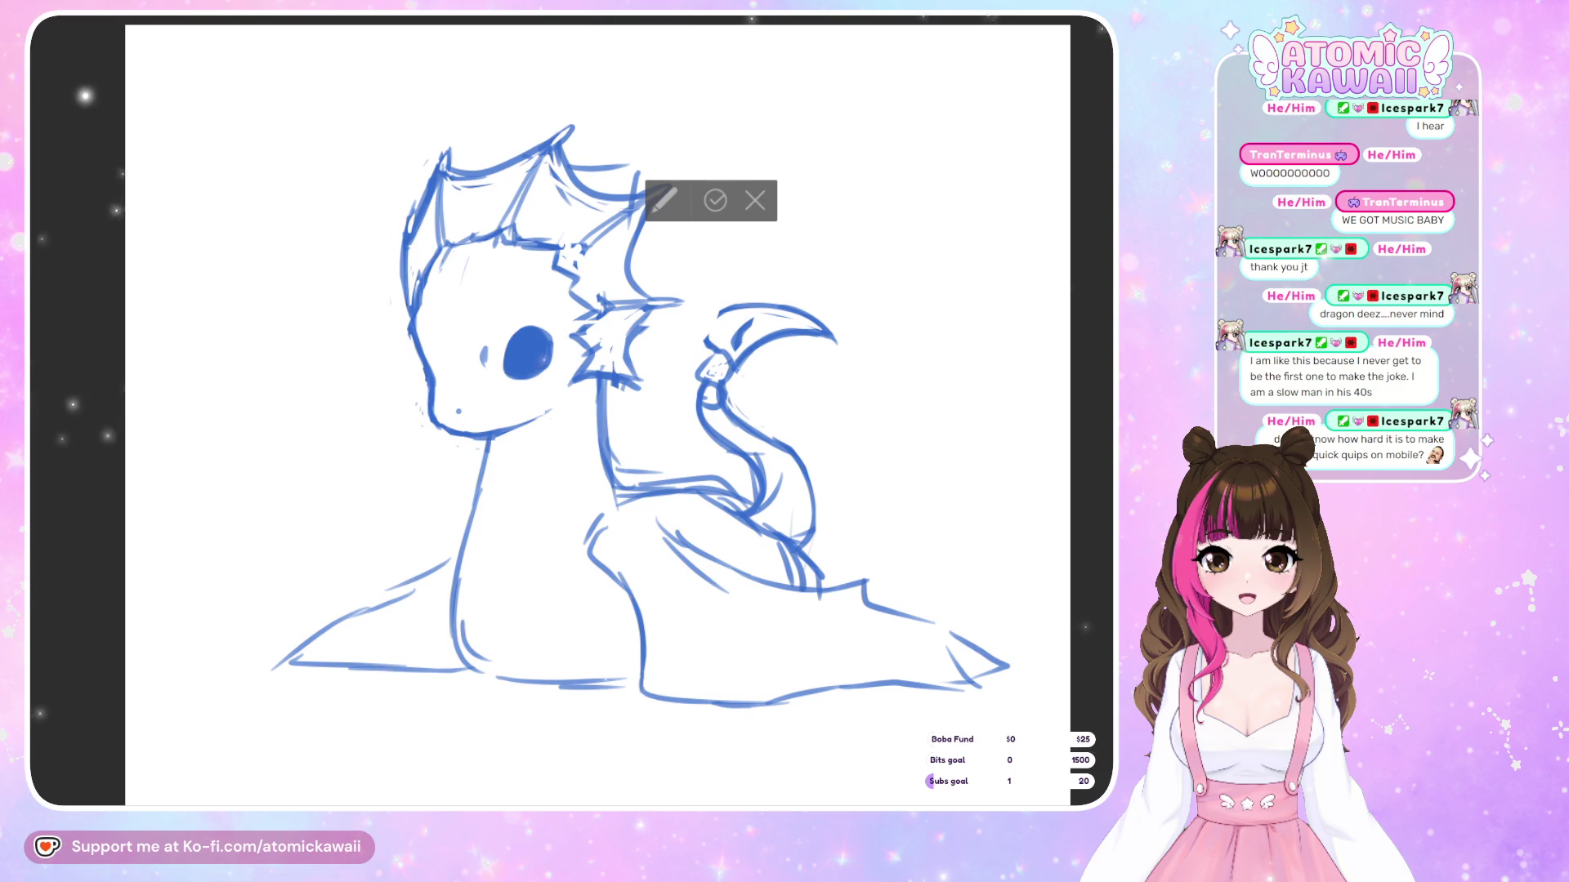
{"action": "type", "text": "Hey so"}
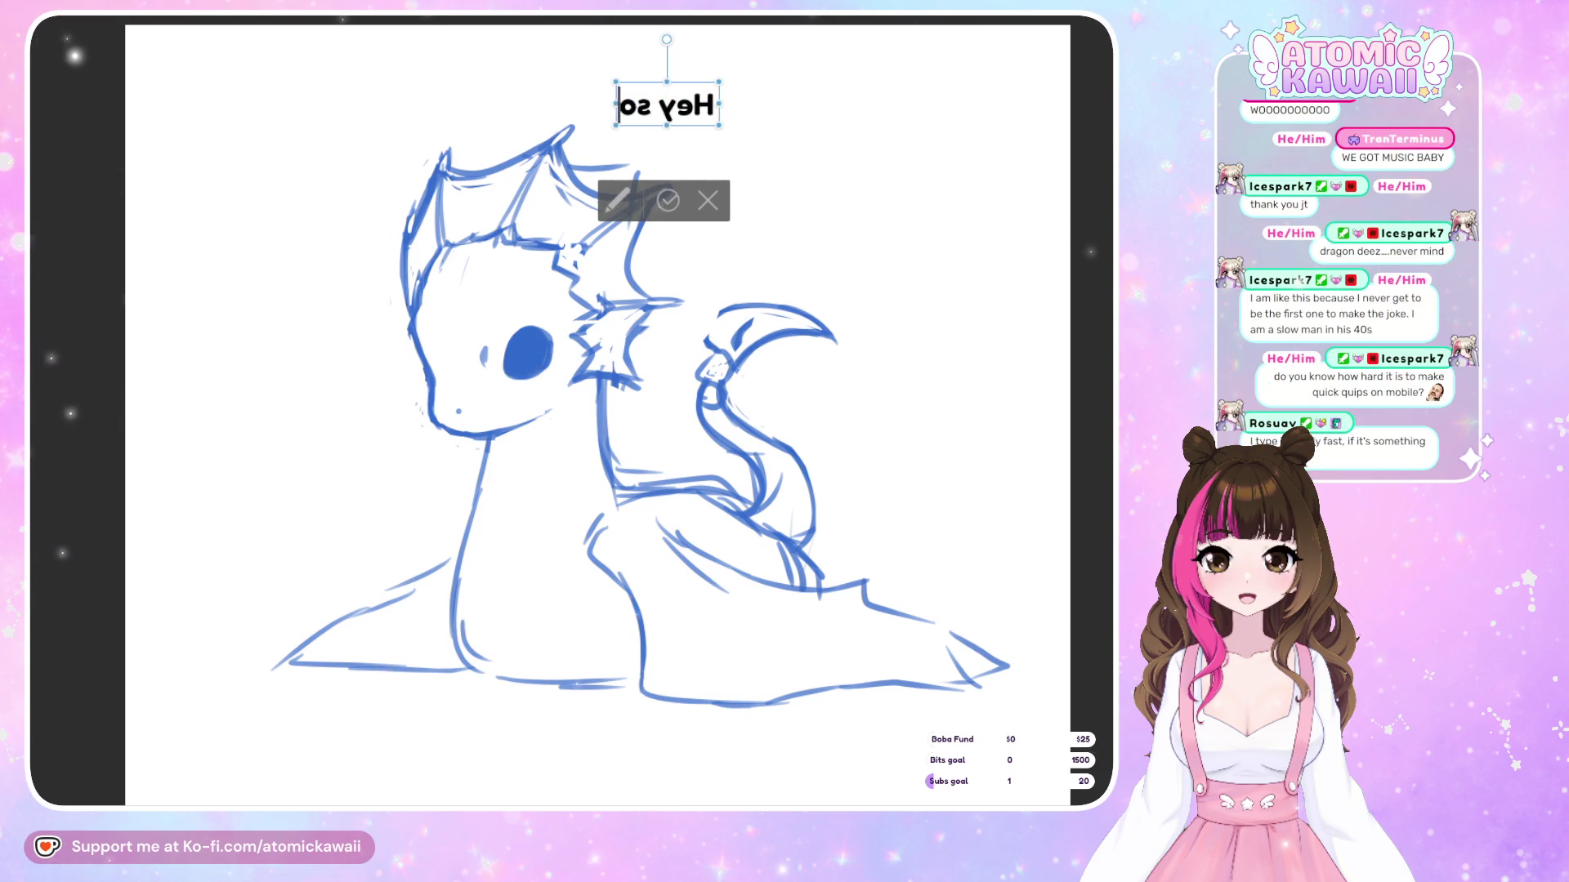
{"action": "key", "text": "BackSpace"}
{"action": "key", "text": "BackSpace"}
{"action": "key", "text": "BackSpace"}
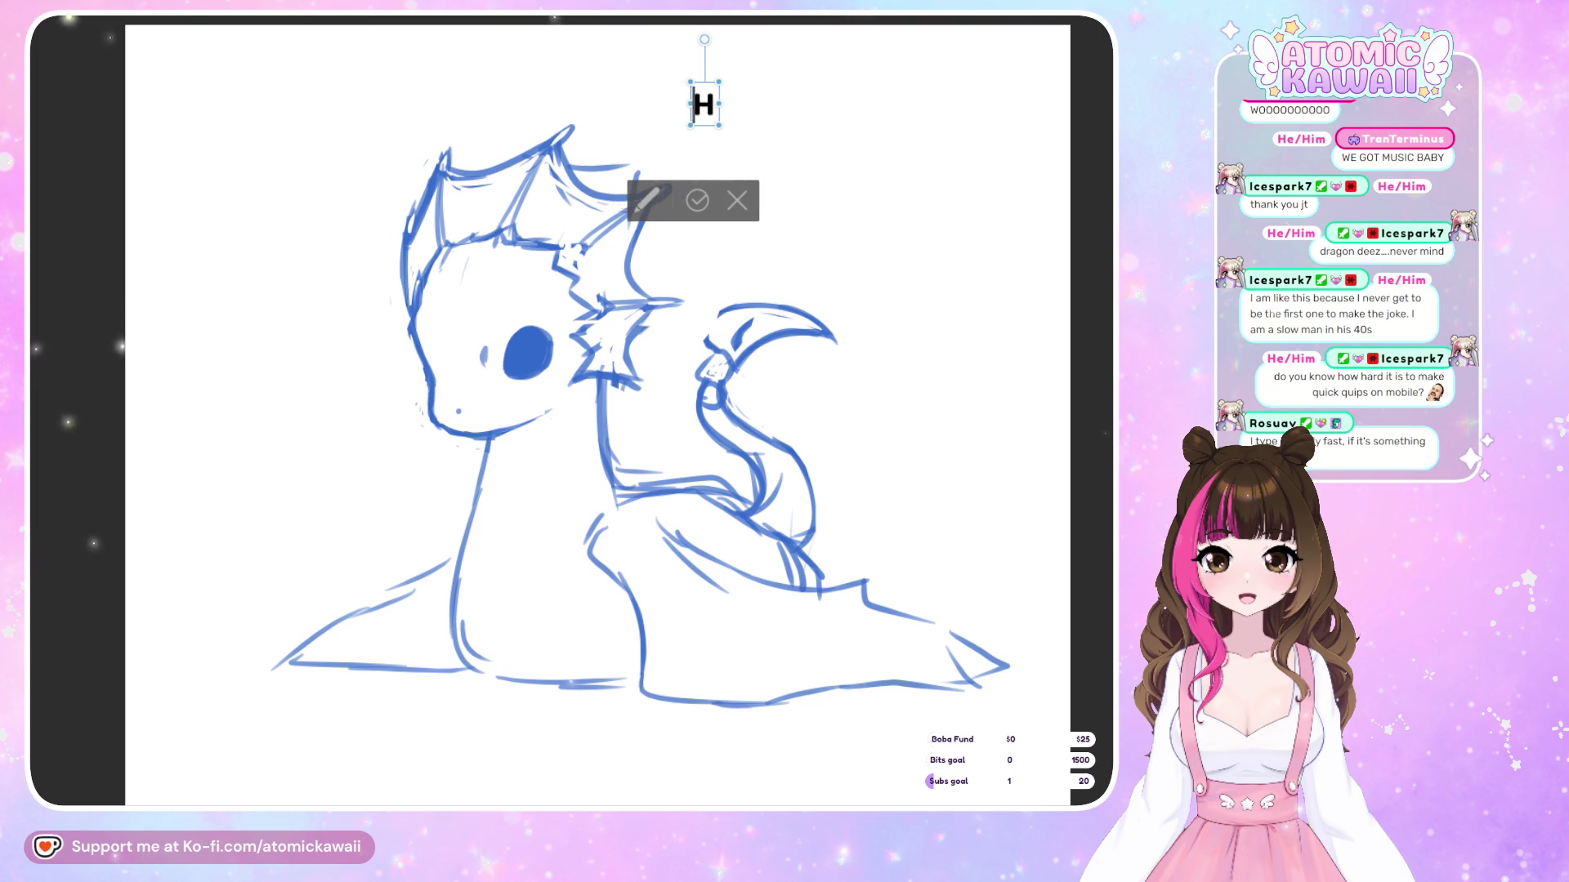
{"action": "key", "text": "BackSpace"}
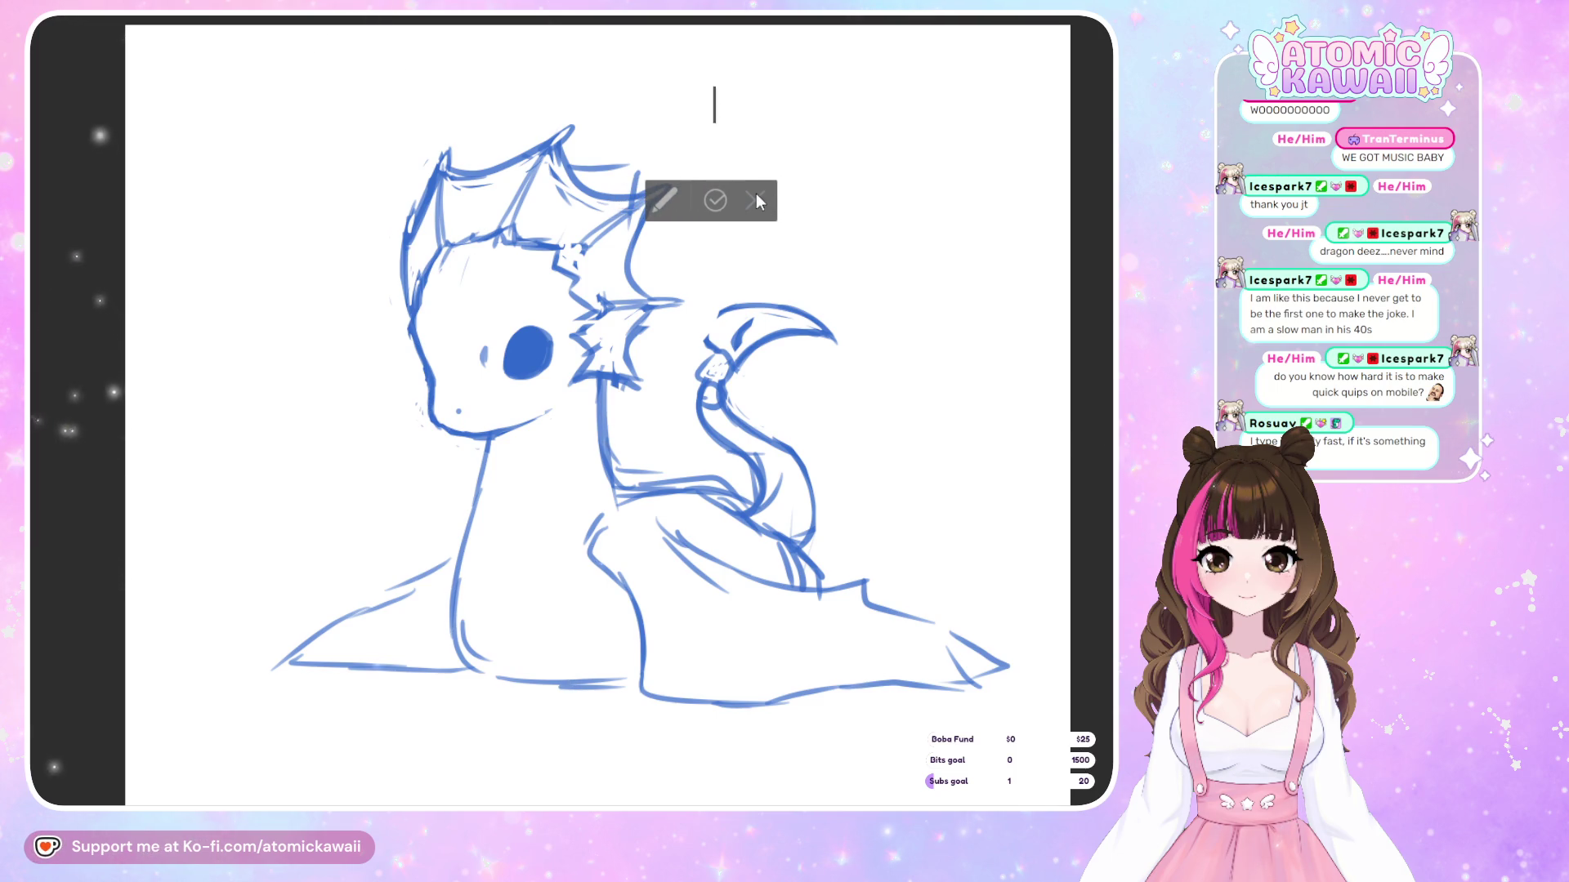
{"action": "left_click", "coordinate": [757, 201]}
{"action": "scroll", "coordinate": [634, 368], "scroll_direction": "down", "scroll_amount": 3}
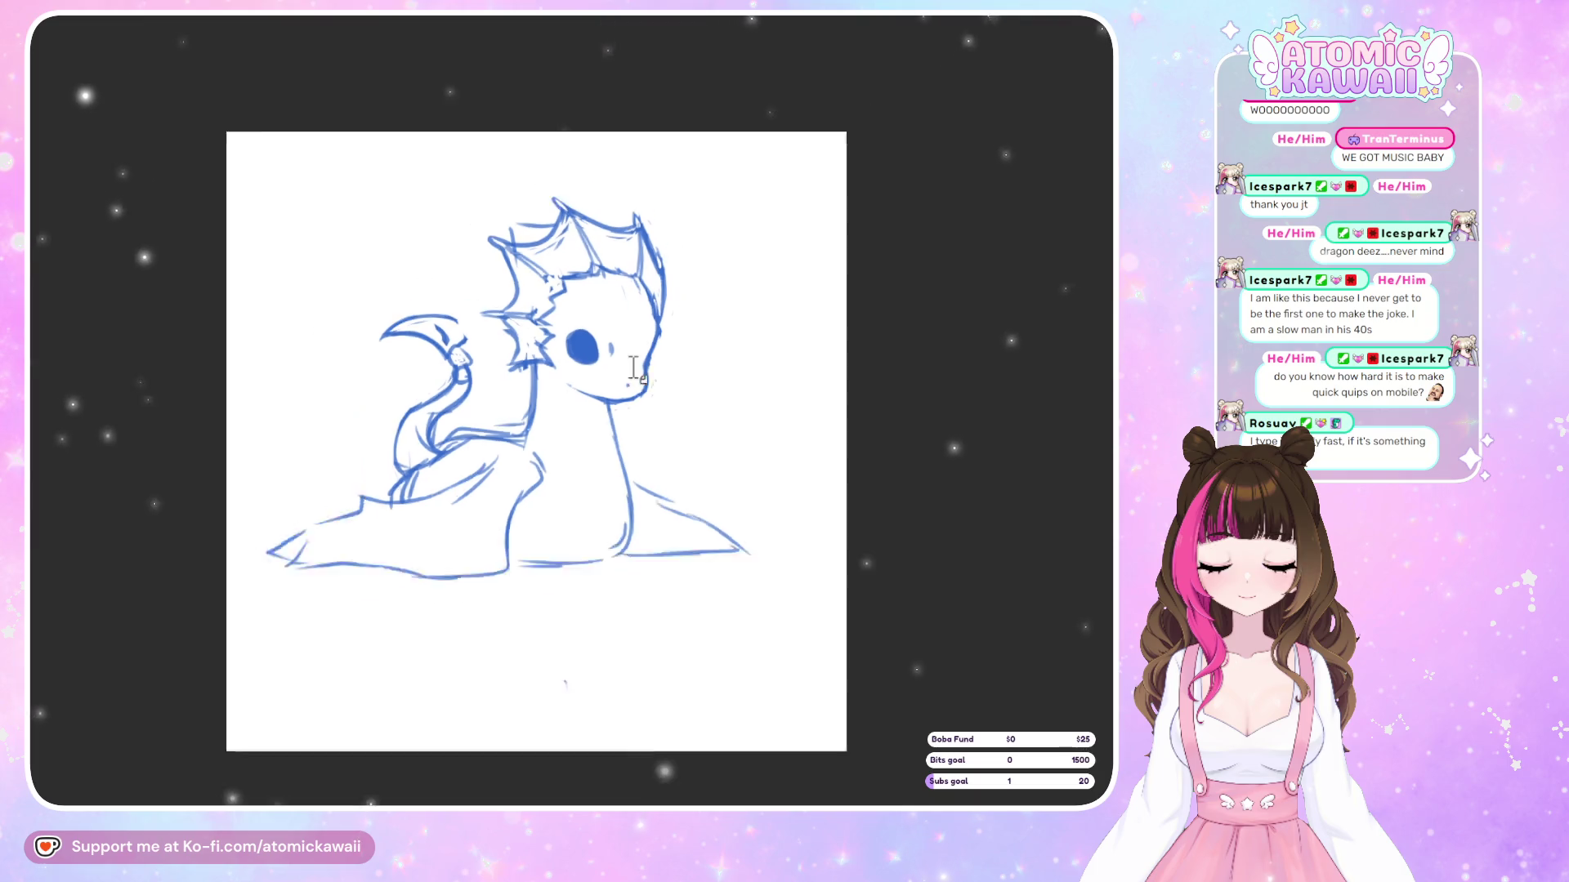
{"action": "scroll", "coordinate": [543, 588], "scroll_direction": "up", "scroll_amount": 3}
{"action": "left_click", "coordinate": [597, 541]}
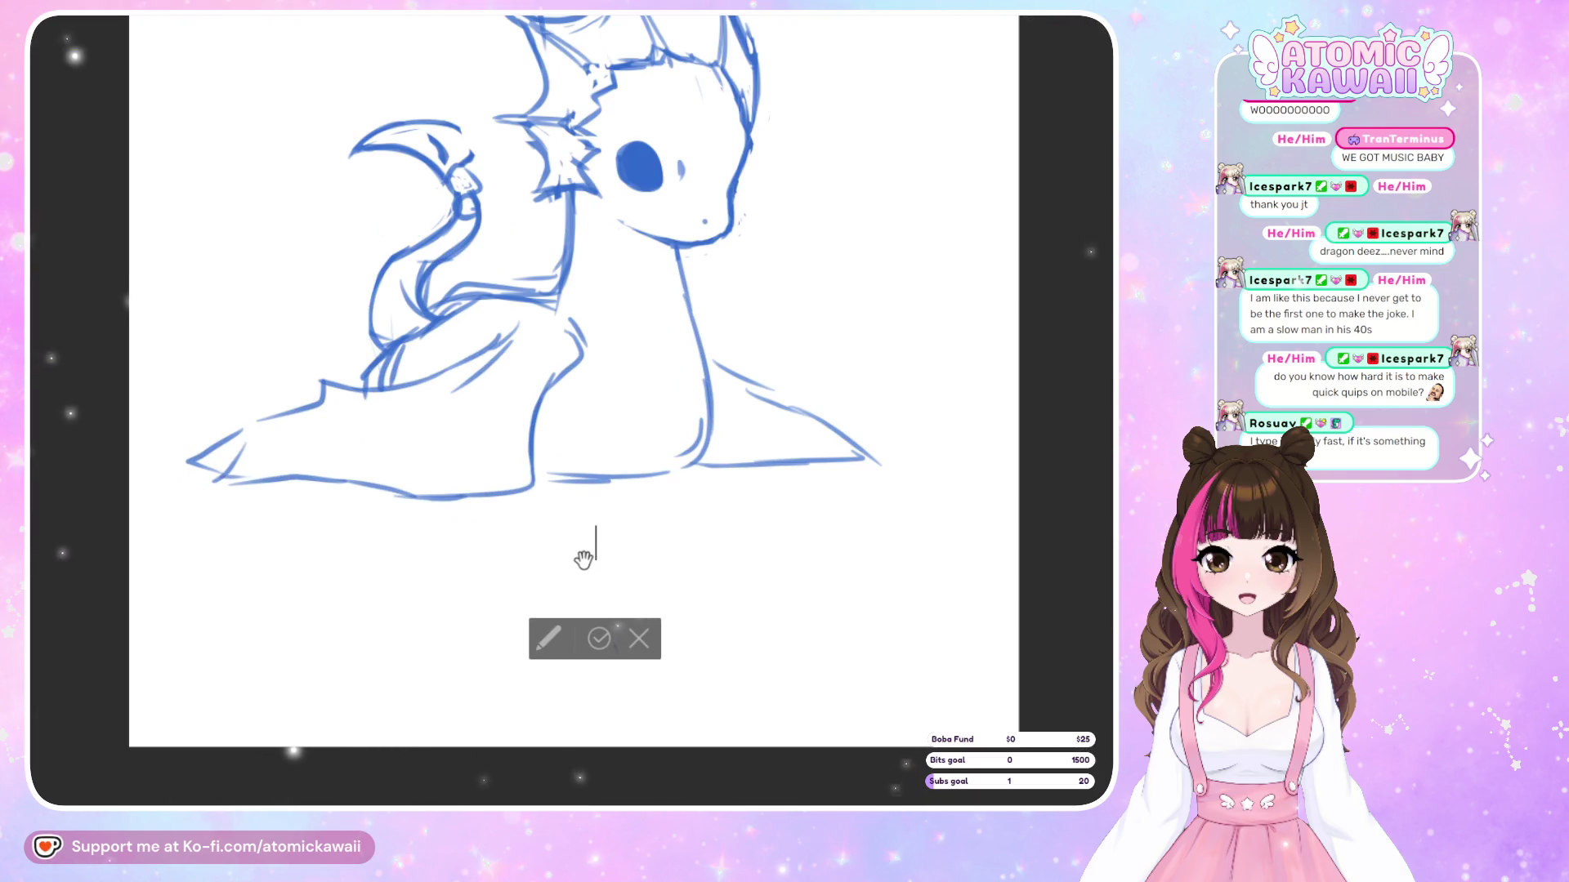
{"action": "type", "text": "Hey so"}
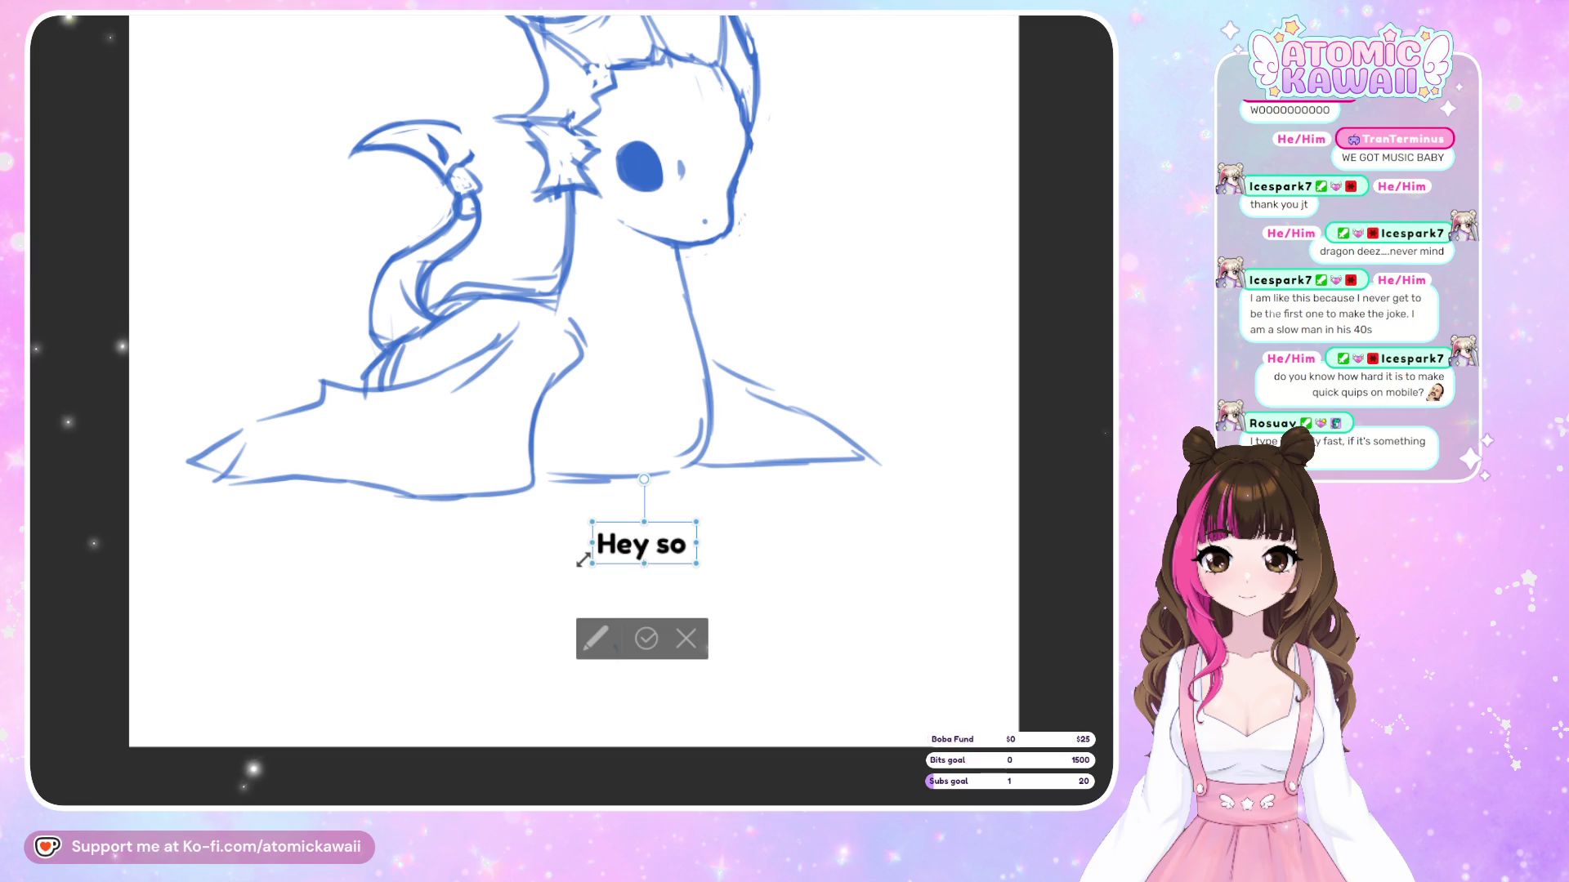
{"action": "key", "text": "Return"}
{"action": "type", "text": "something crazy happ"}
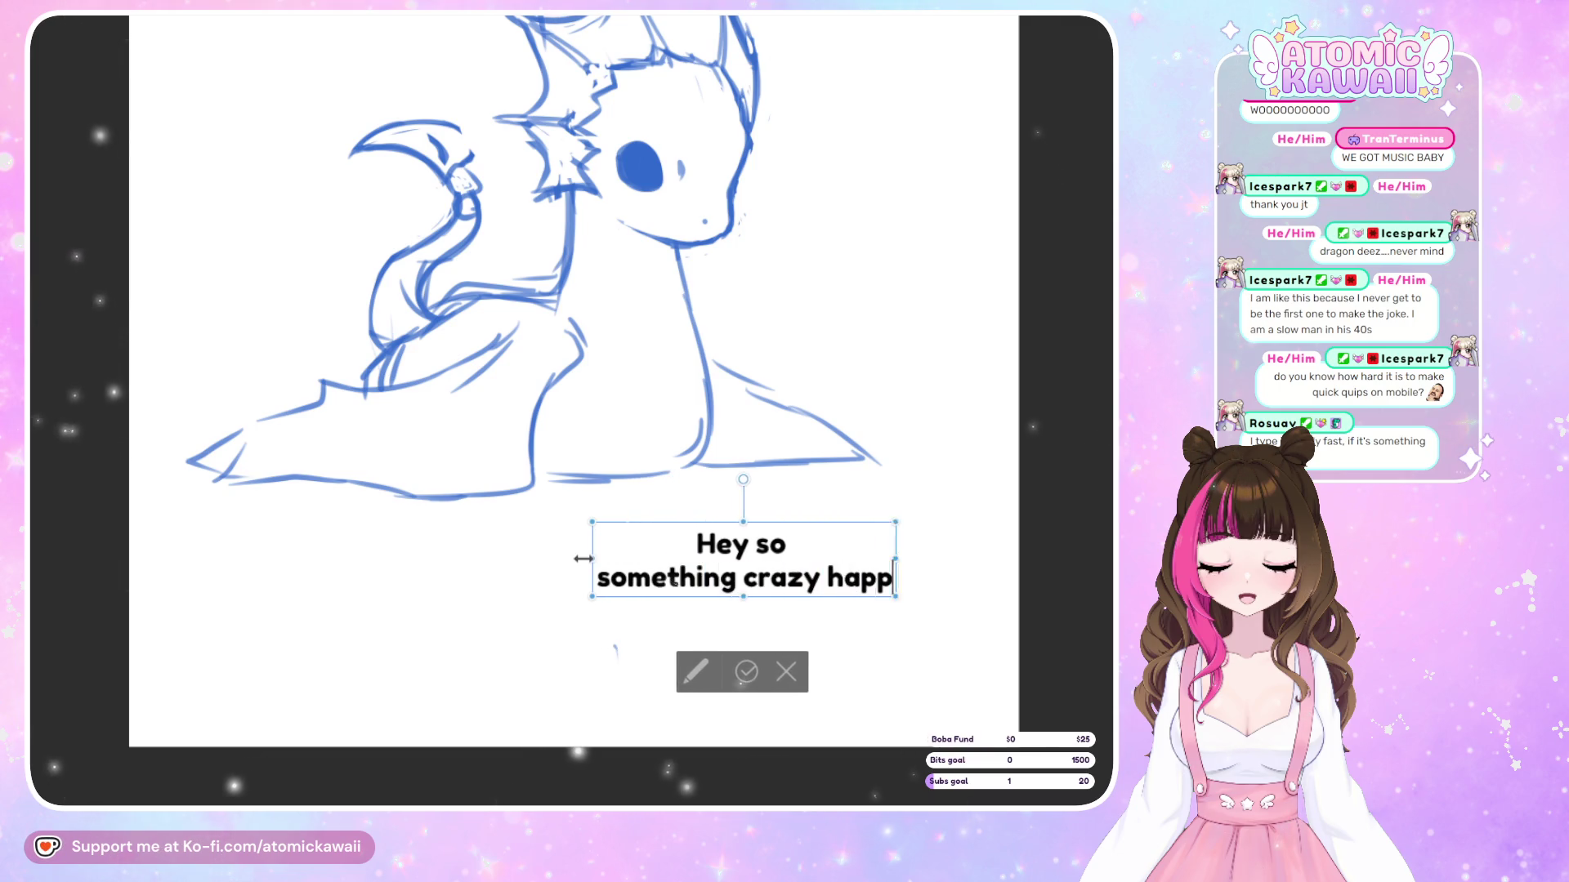
{"action": "type", "text": "ened "}
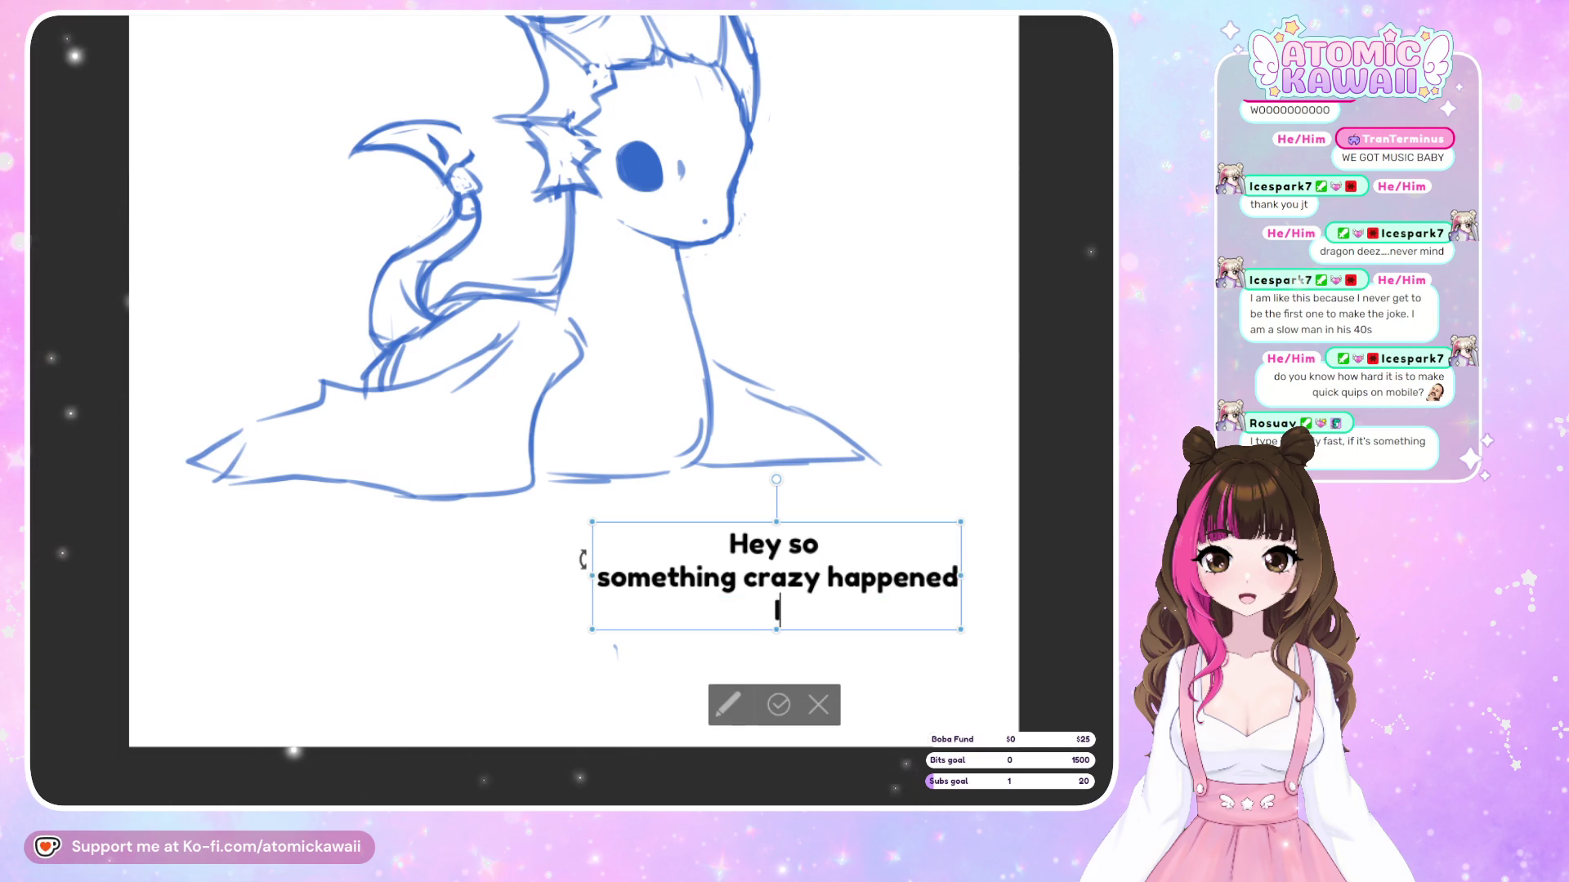
{"action": "type", "text": "I went to the store and"}
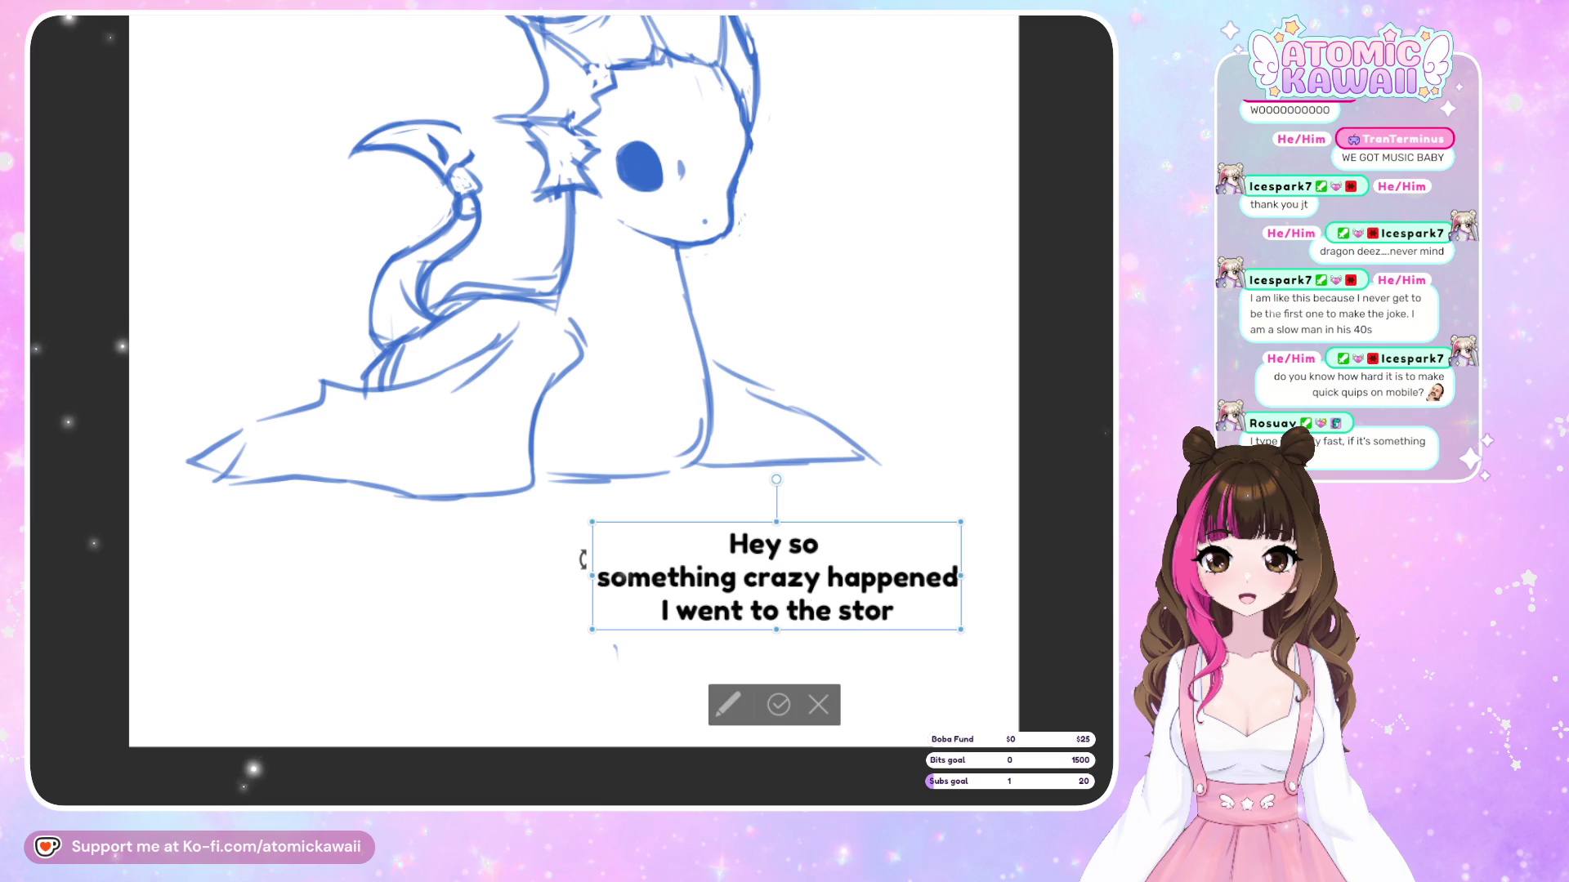
{"action": "key", "text": "BackSpace"}
{"action": "key", "text": "BackSpace"}
{"action": "key", "text": "BackSpace"}
{"action": "type", "text": "to get fl"}
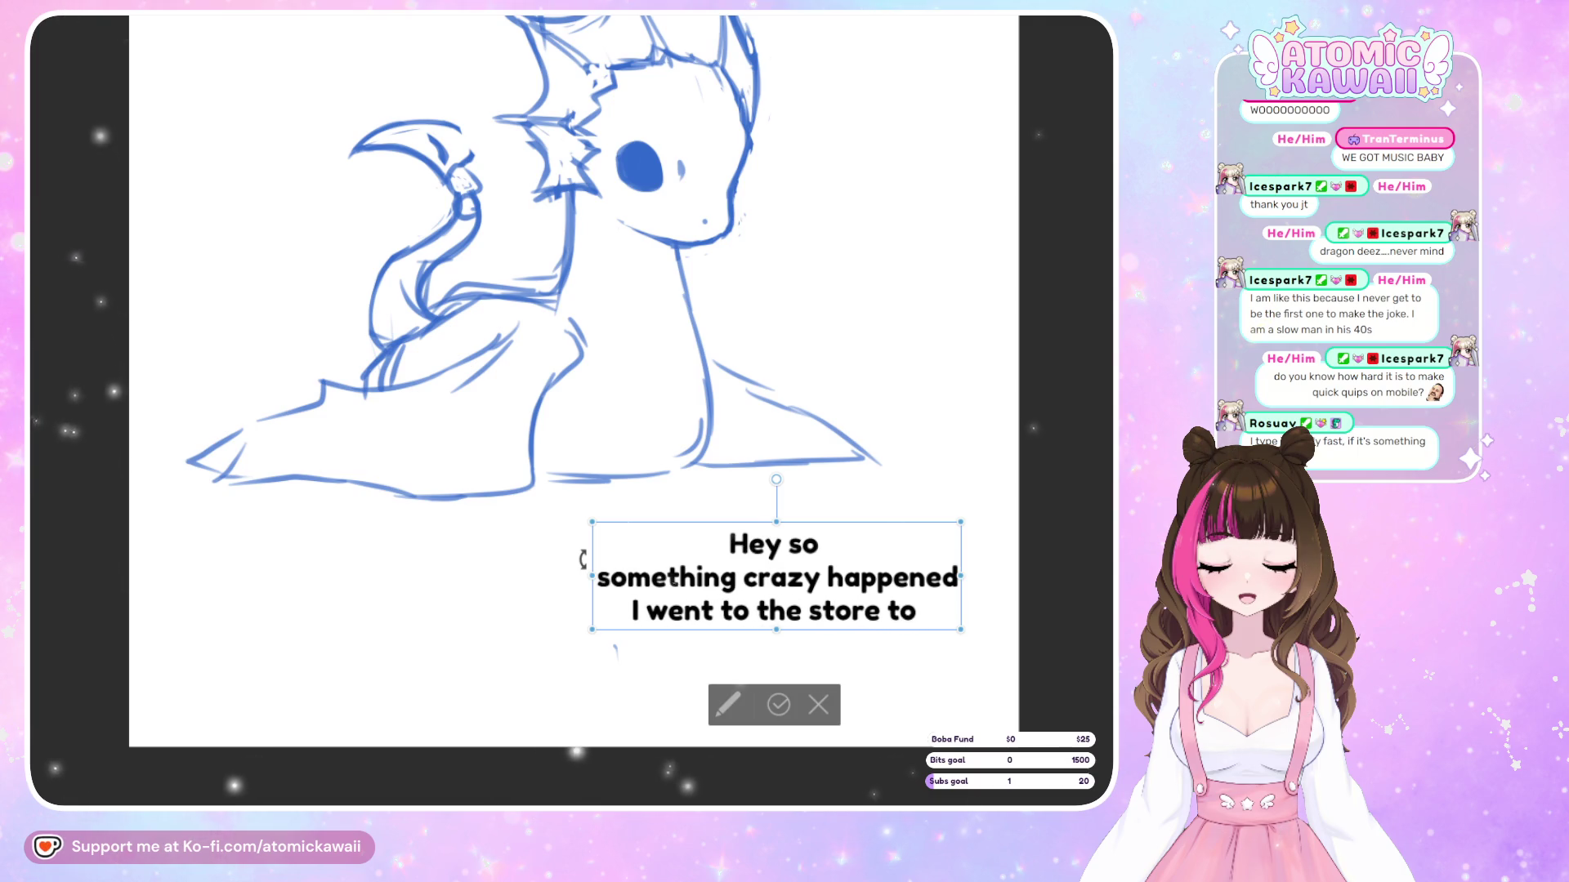
{"action": "key", "text": "BackSpace"}
{"action": "key", "text": "BackSpace"}
{"action": "type", "text": "a"}
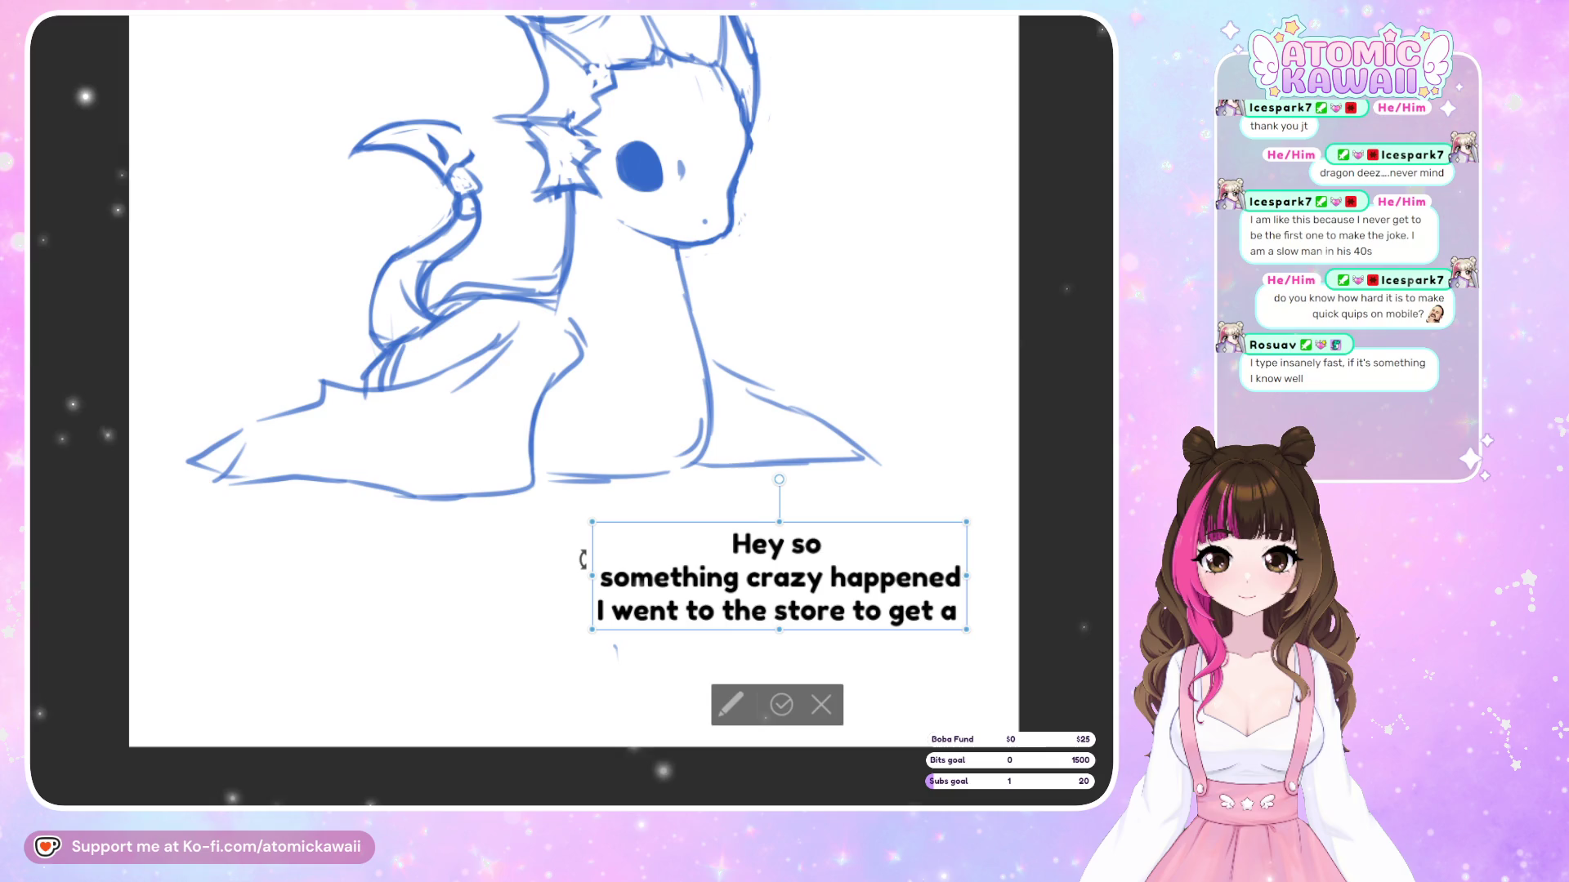
{"action": "type", "text": " flash"}
{"action": "key", "text": "BackSpace"}
{"action": "key", "text": "BackSpace"}
{"action": "key", "text": "BackSpace"}
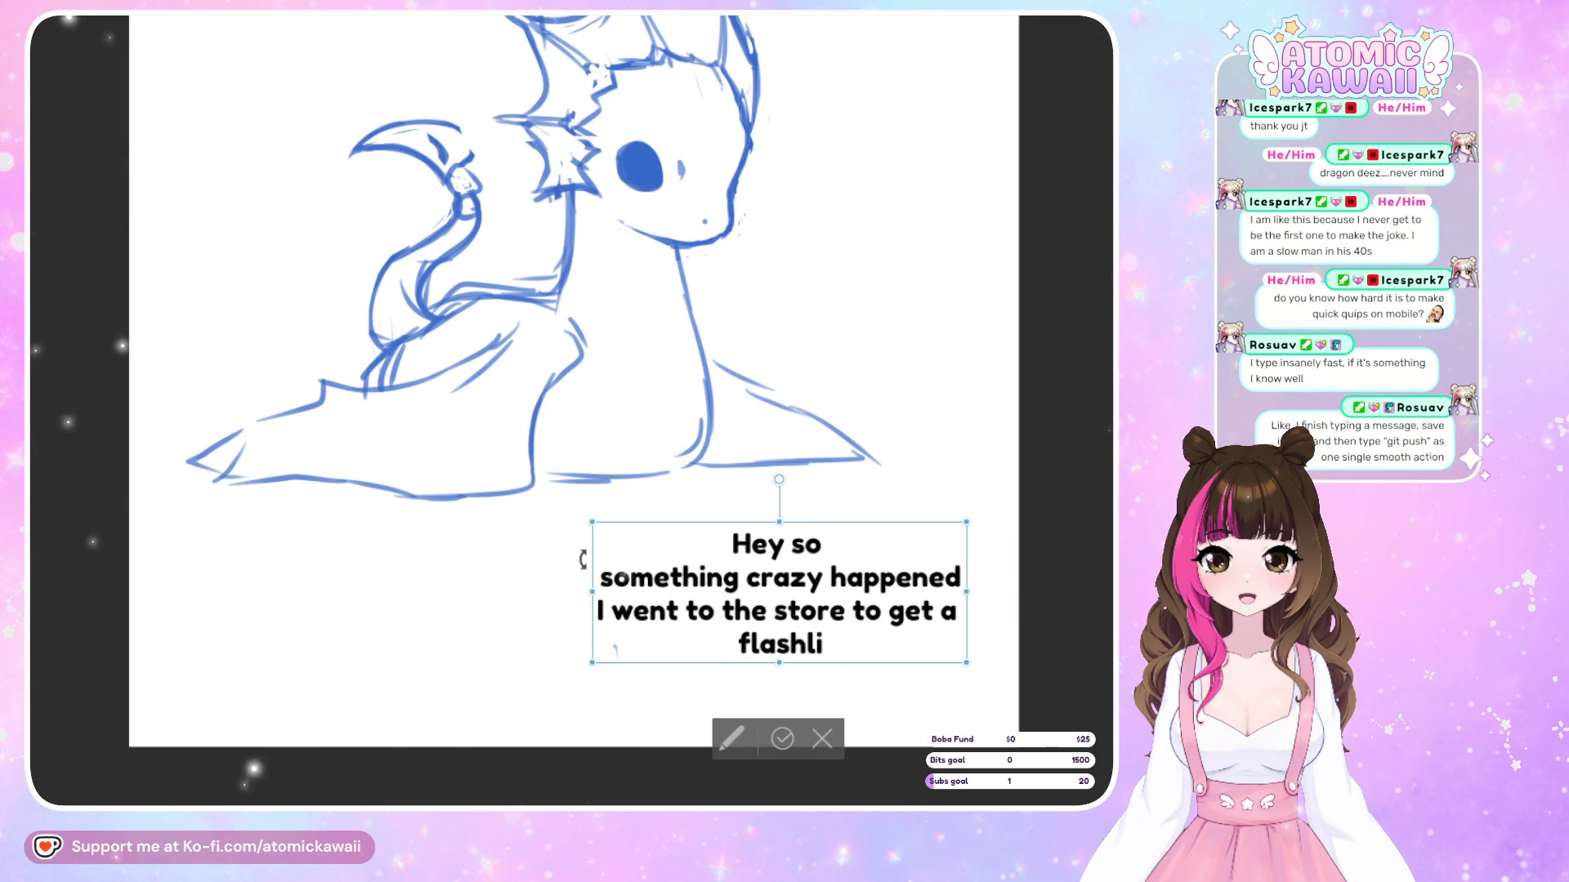
{"action": "type", "text": "ght"}
{"action": "key", "text": "Return"}
{"action": "type", "text": "and then"}
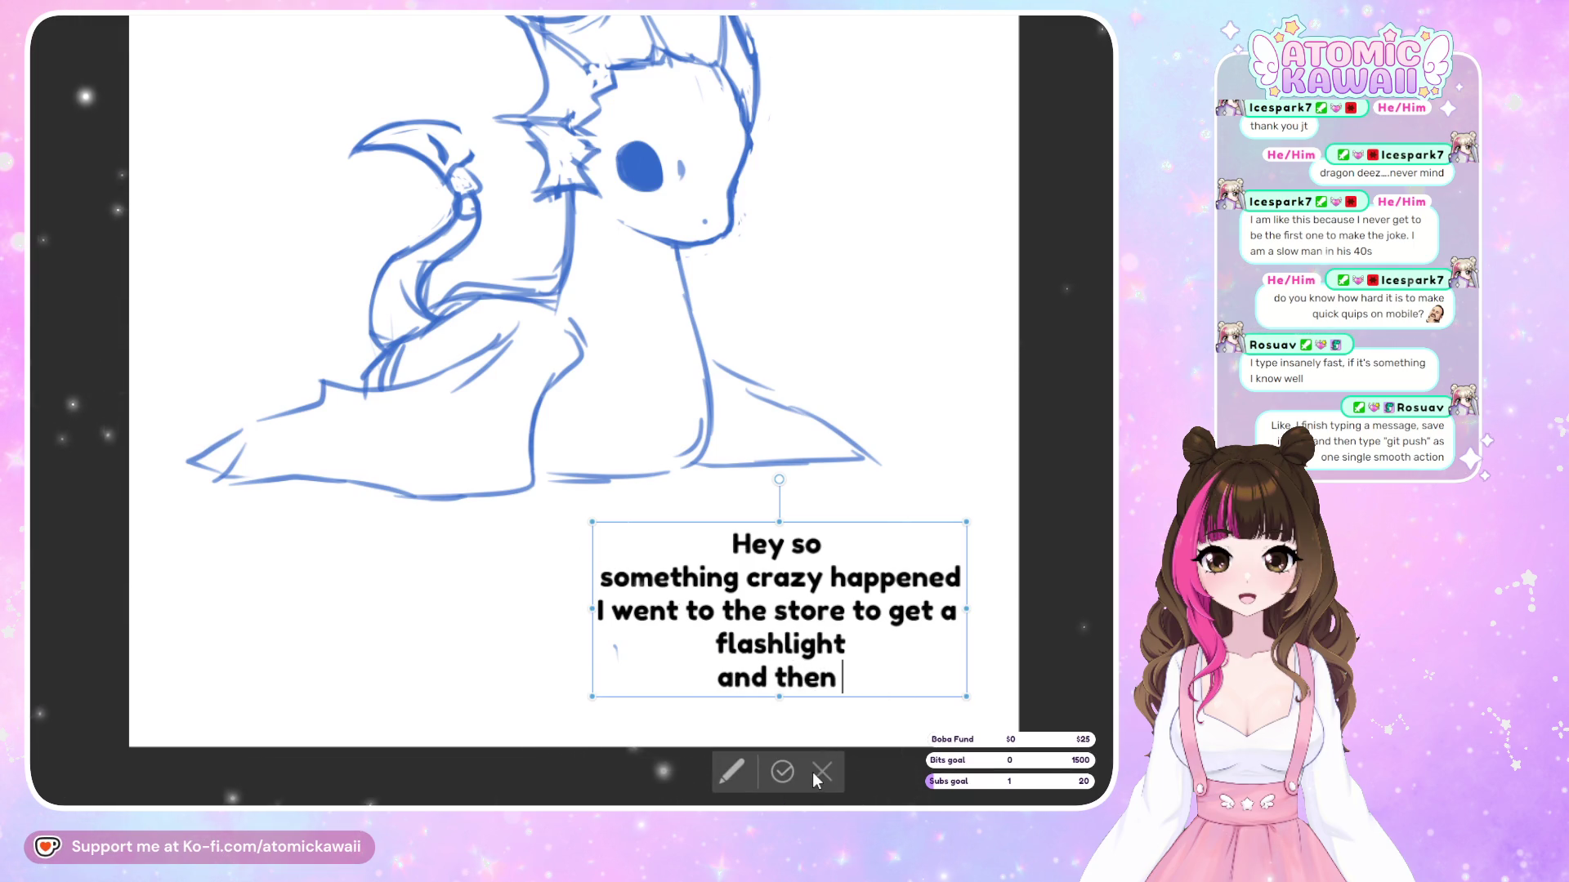
{"action": "key", "text": "Escape"}
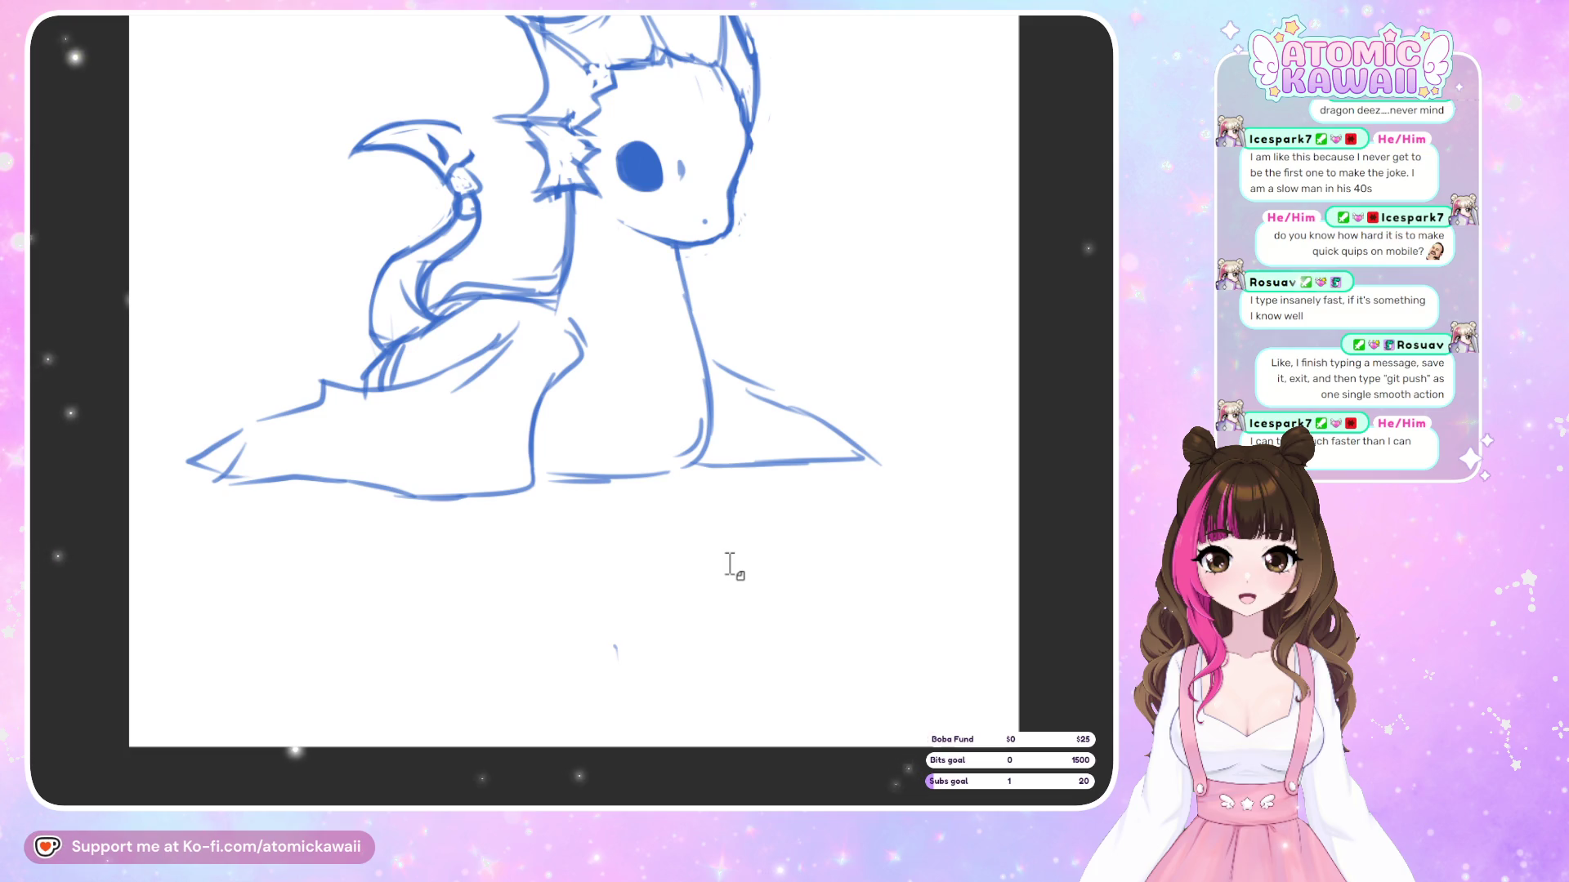
Toggle the mirrored canvas view a few times to check the sketch
{"action": "scroll", "coordinate": [494, 651], "scroll_direction": "down", "scroll_amount": 2}
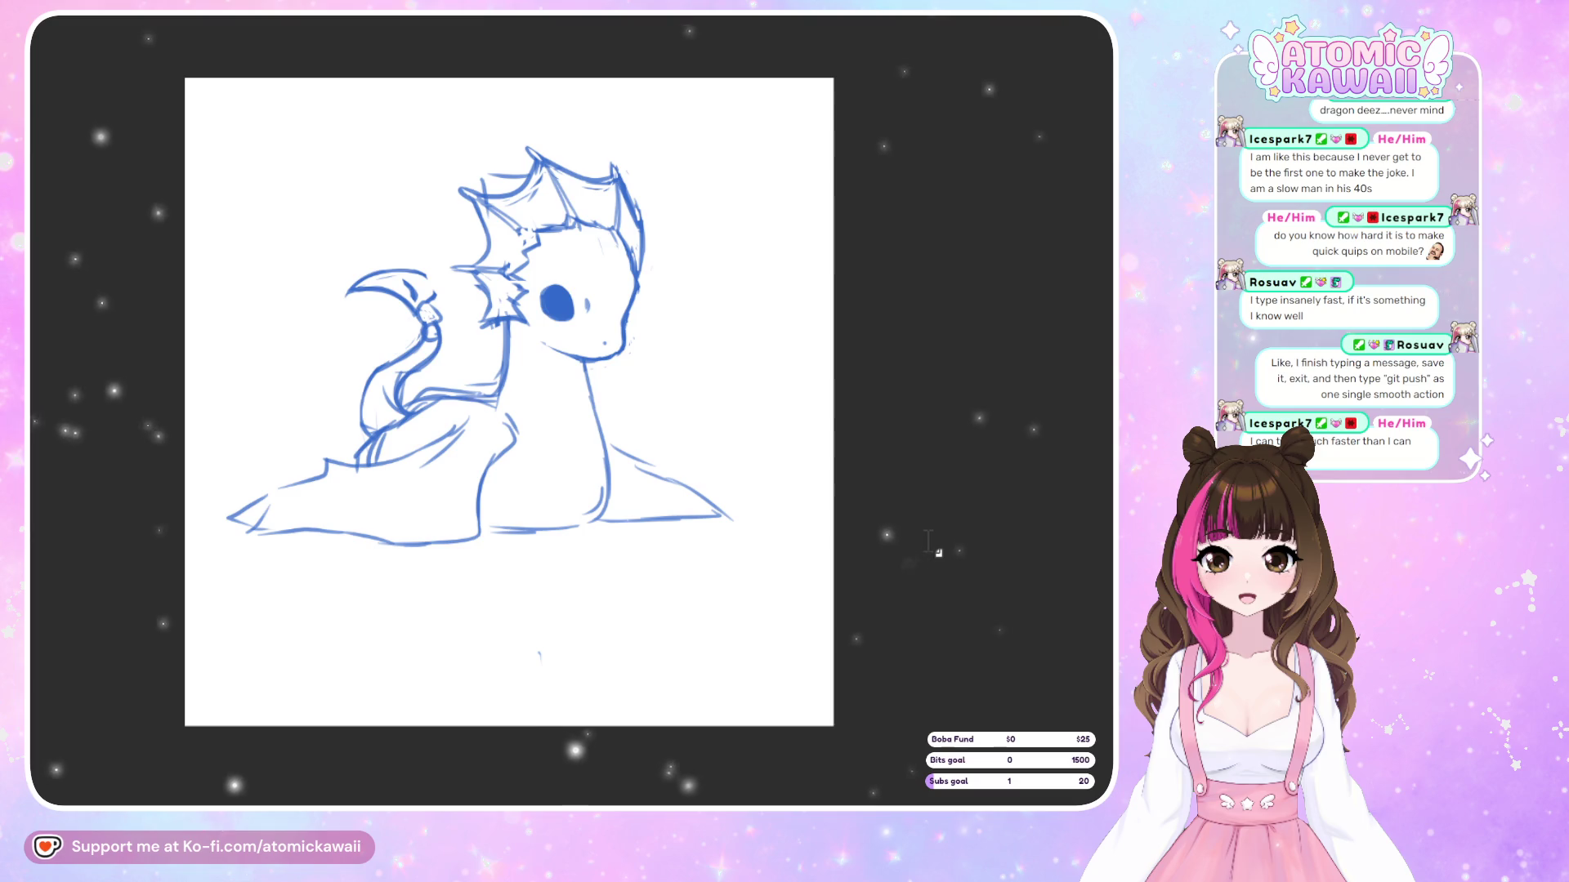
{"action": "key", "text": "m"}
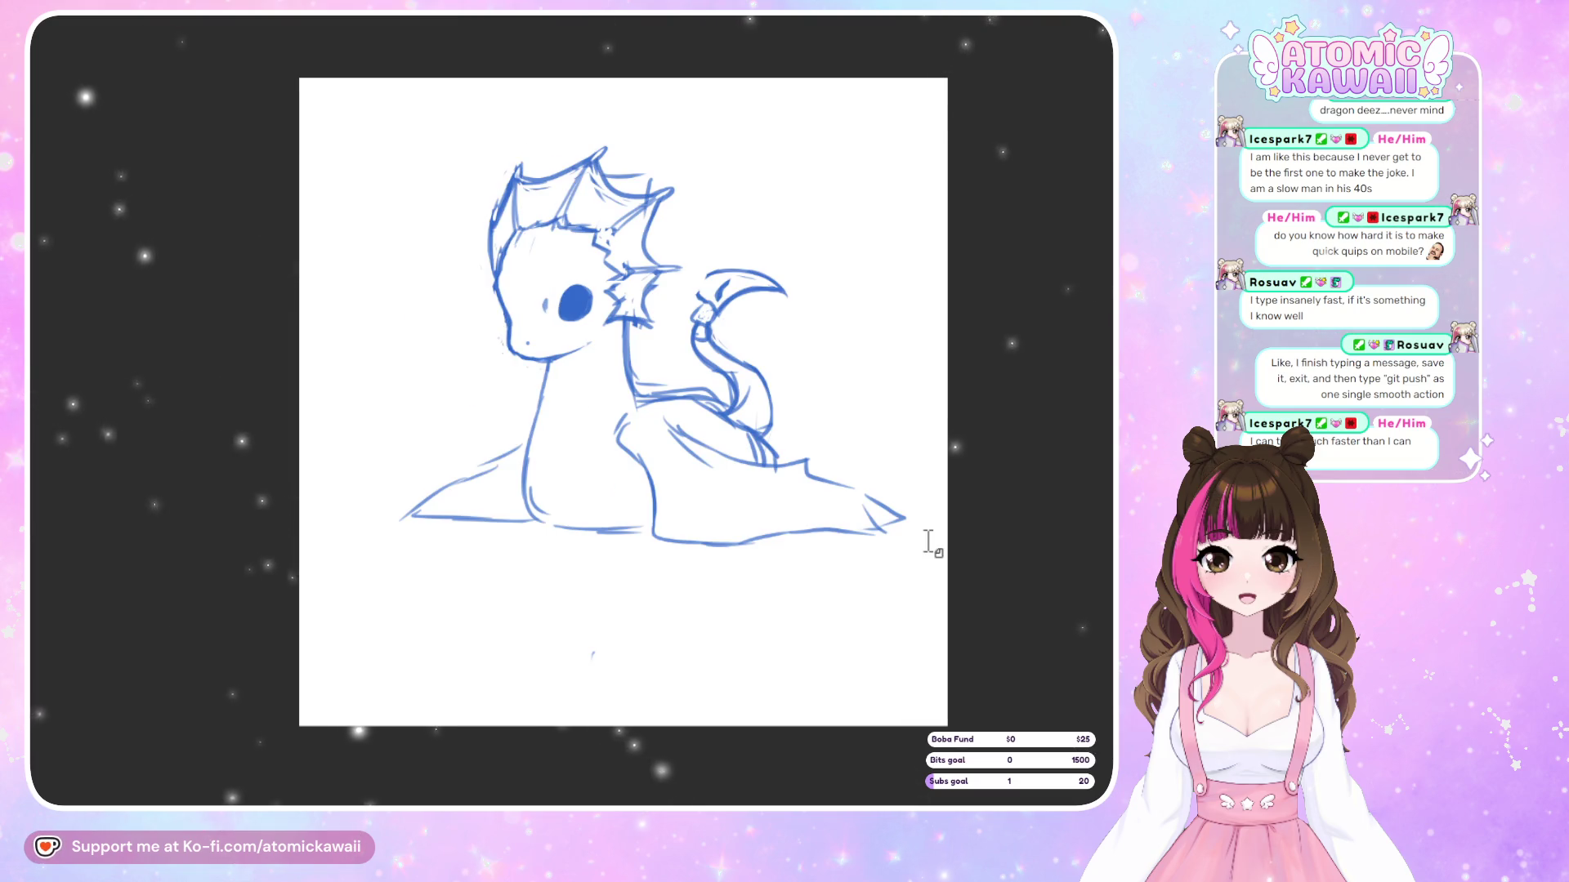
{"action": "key", "text": "m"}
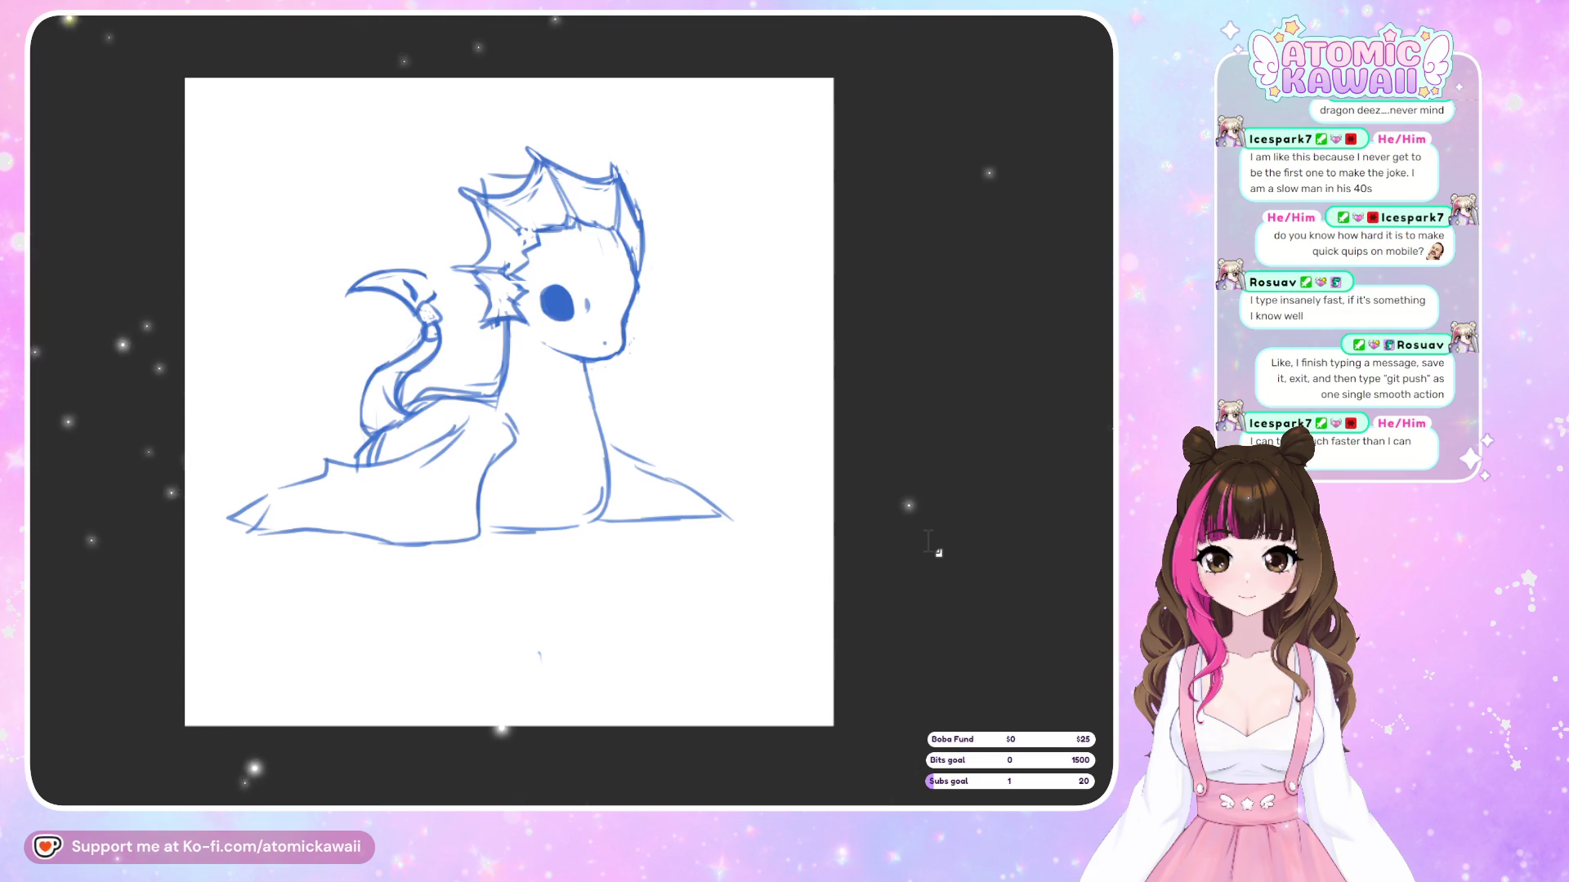
{"action": "key", "text": "m"}
{"action": "key", "text": "m"}
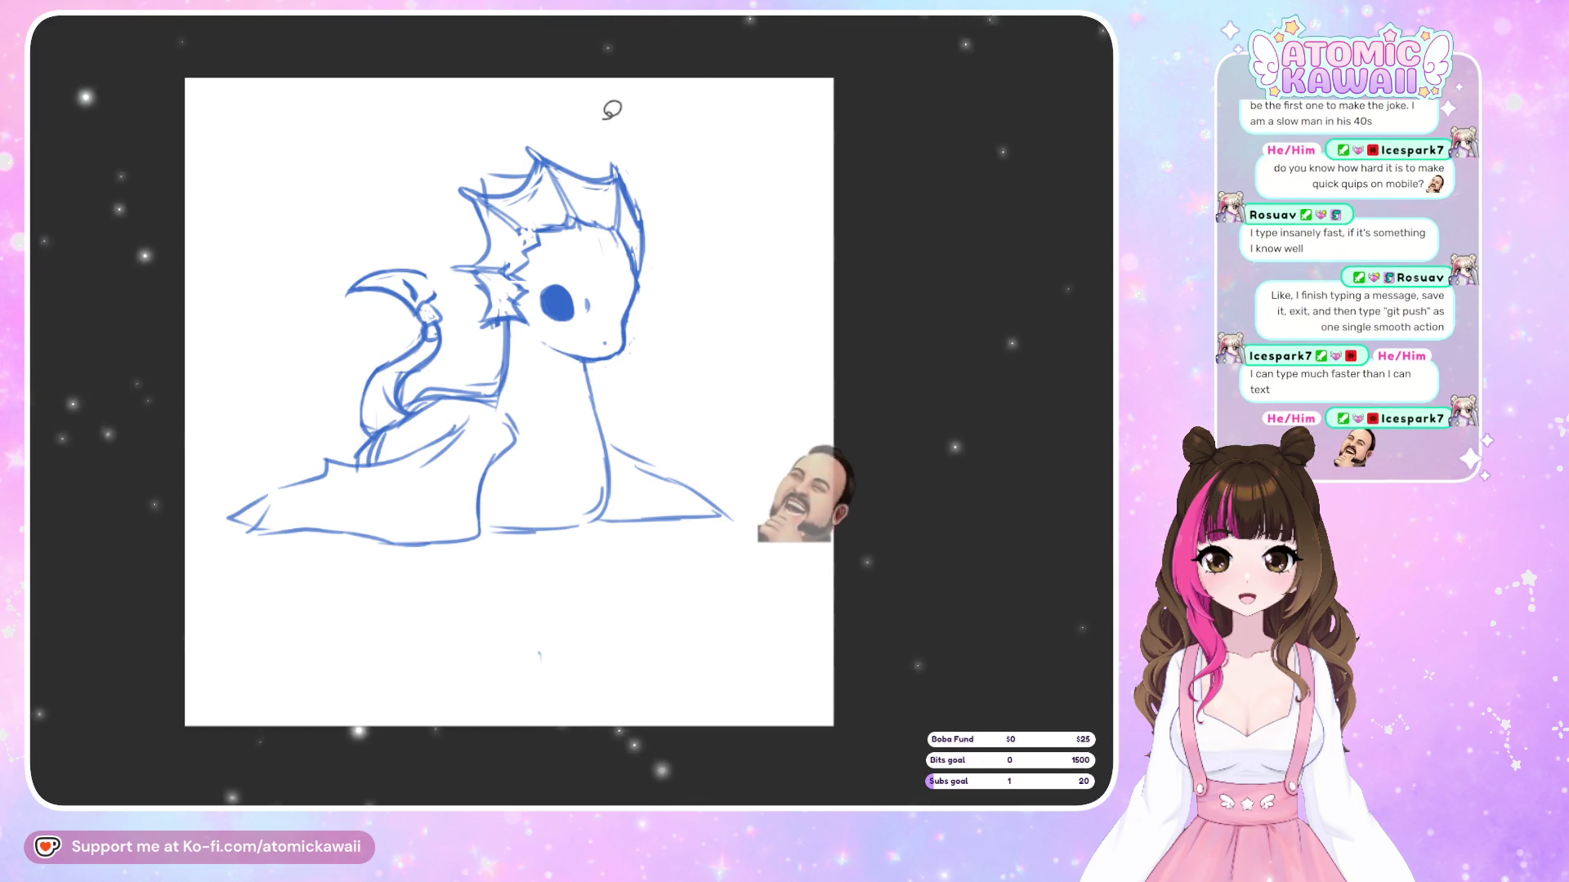
Lasso the whole dragon and move it slightly right and down
{"action": "mouse_move", "coordinate": [570, 54]}
{"action": "left_mouse_down"}
{"action": "mouse_move", "coordinate": [693, 640]}
{"action": "mouse_move", "coordinate": [842, 118]}
{"action": "left_mouse_up"}
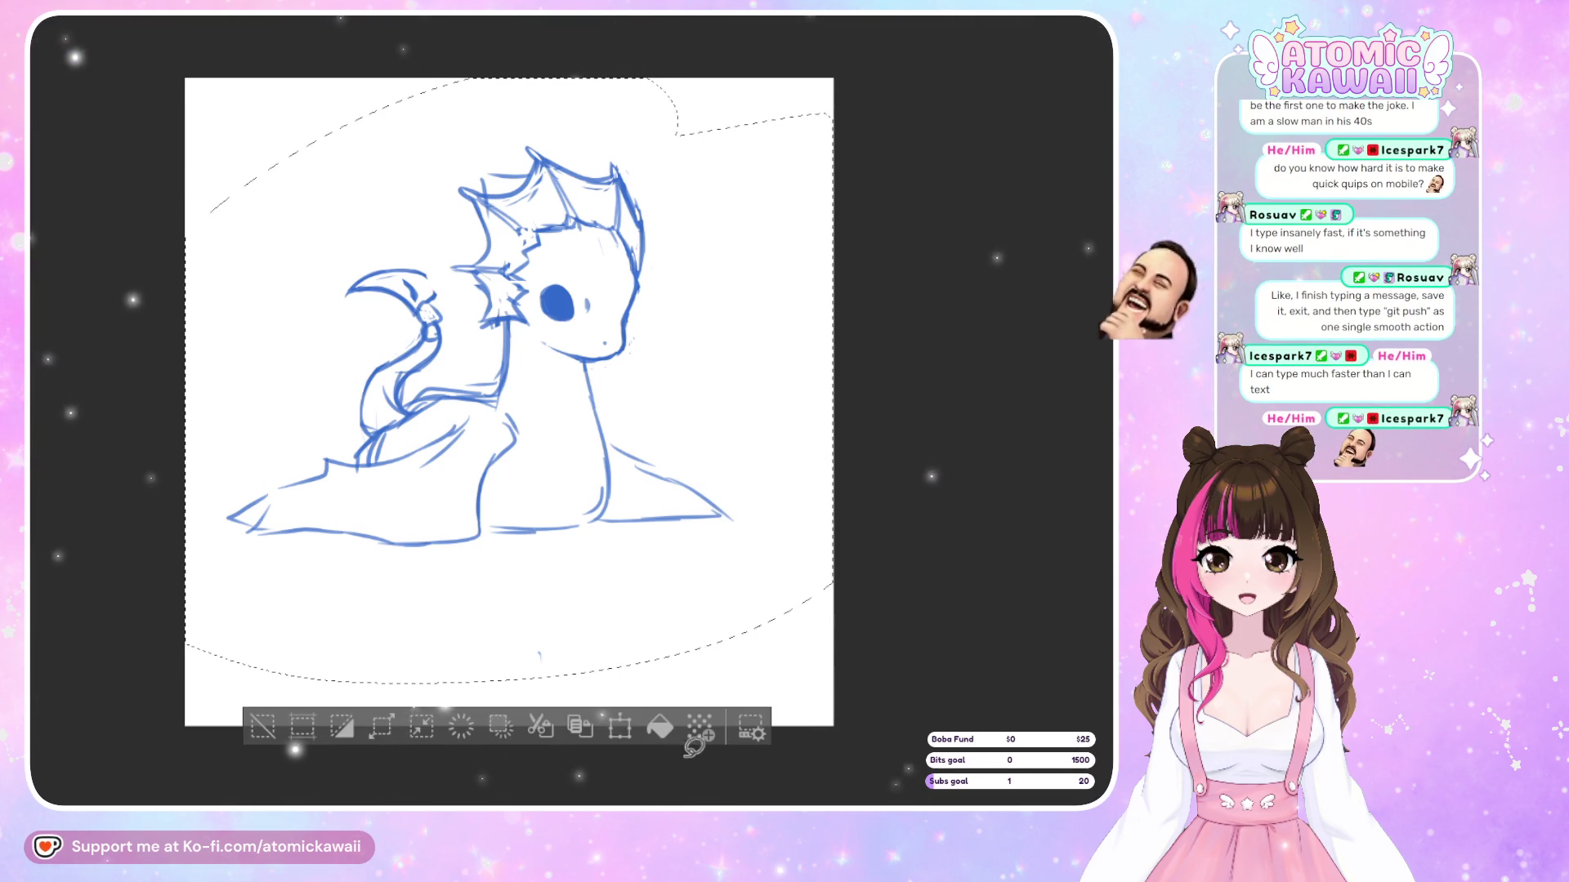
{"action": "left_click", "coordinate": [619, 726]}
{"action": "left_click_drag", "start_coordinate": [700, 648], "coordinate": [721, 671]}
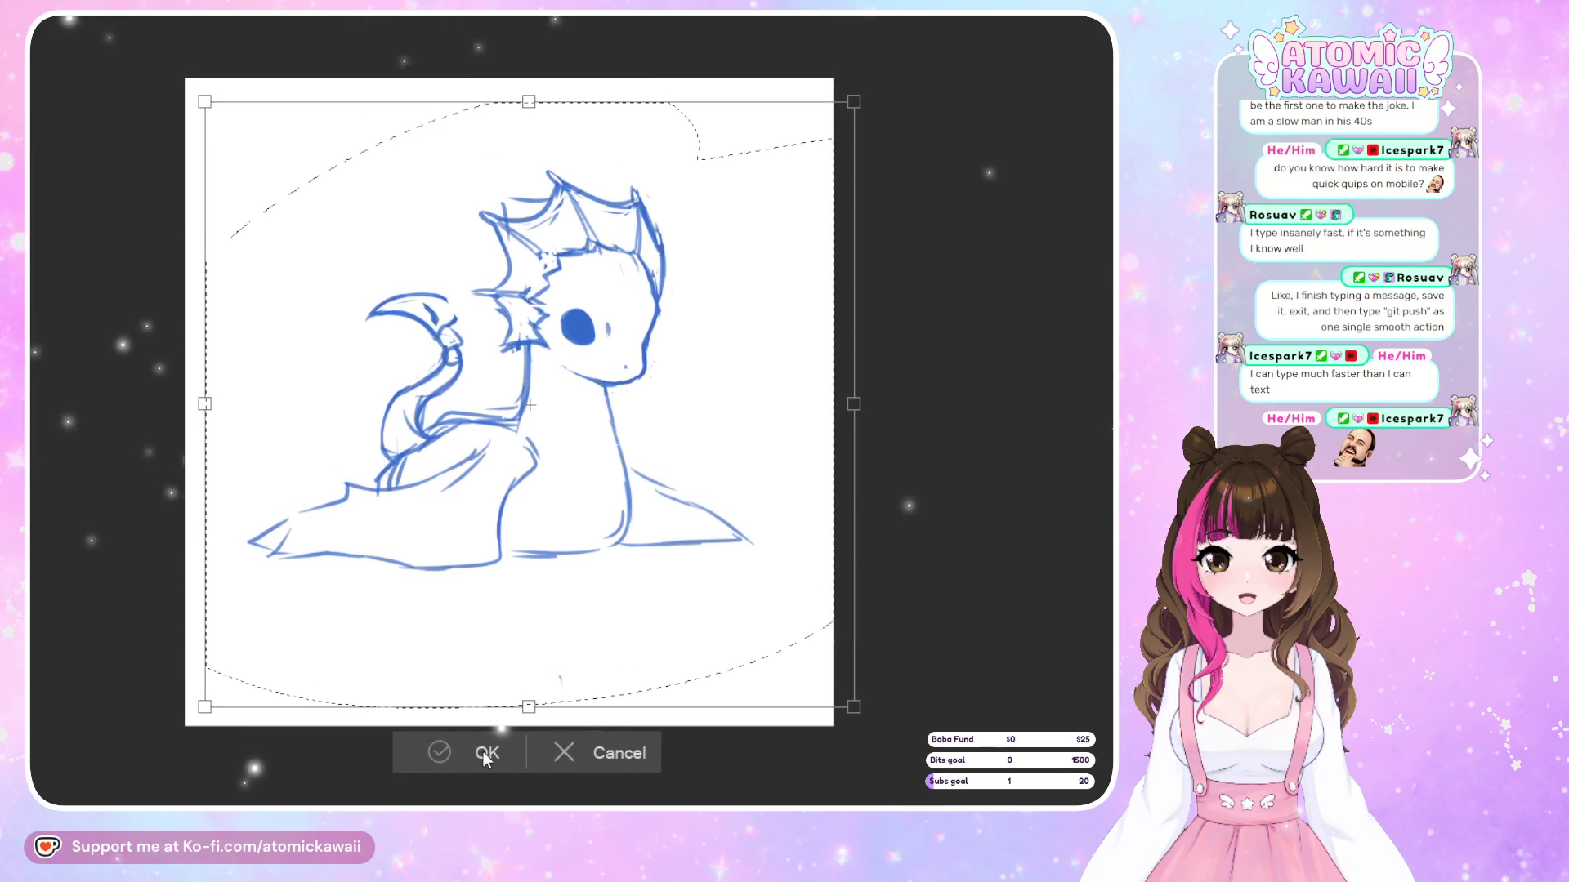
{"action": "left_click", "coordinate": [487, 746]}
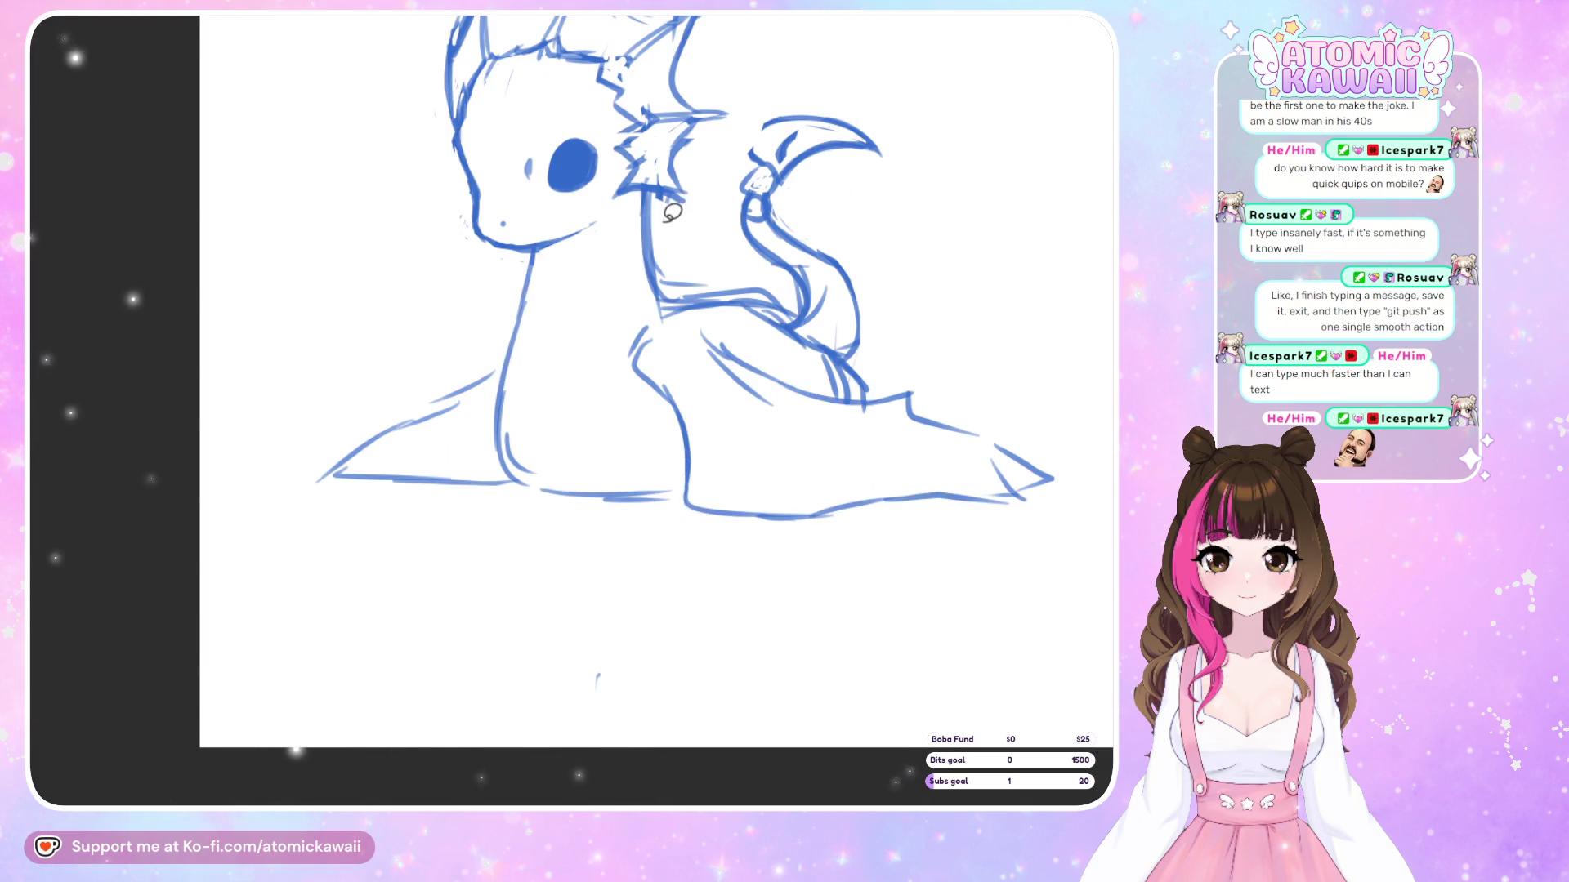
Lasso the dragon, scale it down slightly with Ctrl+T, then deselect
{"action": "mouse_move", "coordinate": [546, 242]}
{"action": "left_mouse_down"}
{"action": "mouse_move", "coordinate": [420, 690]}
{"action": "mouse_move", "coordinate": [1090, 361]}
{"action": "mouse_move", "coordinate": [792, 49]}
{"action": "mouse_move", "coordinate": [689, 214]}
{"action": "left_mouse_up"}
{"action": "key", "text": "ctrl+t"}
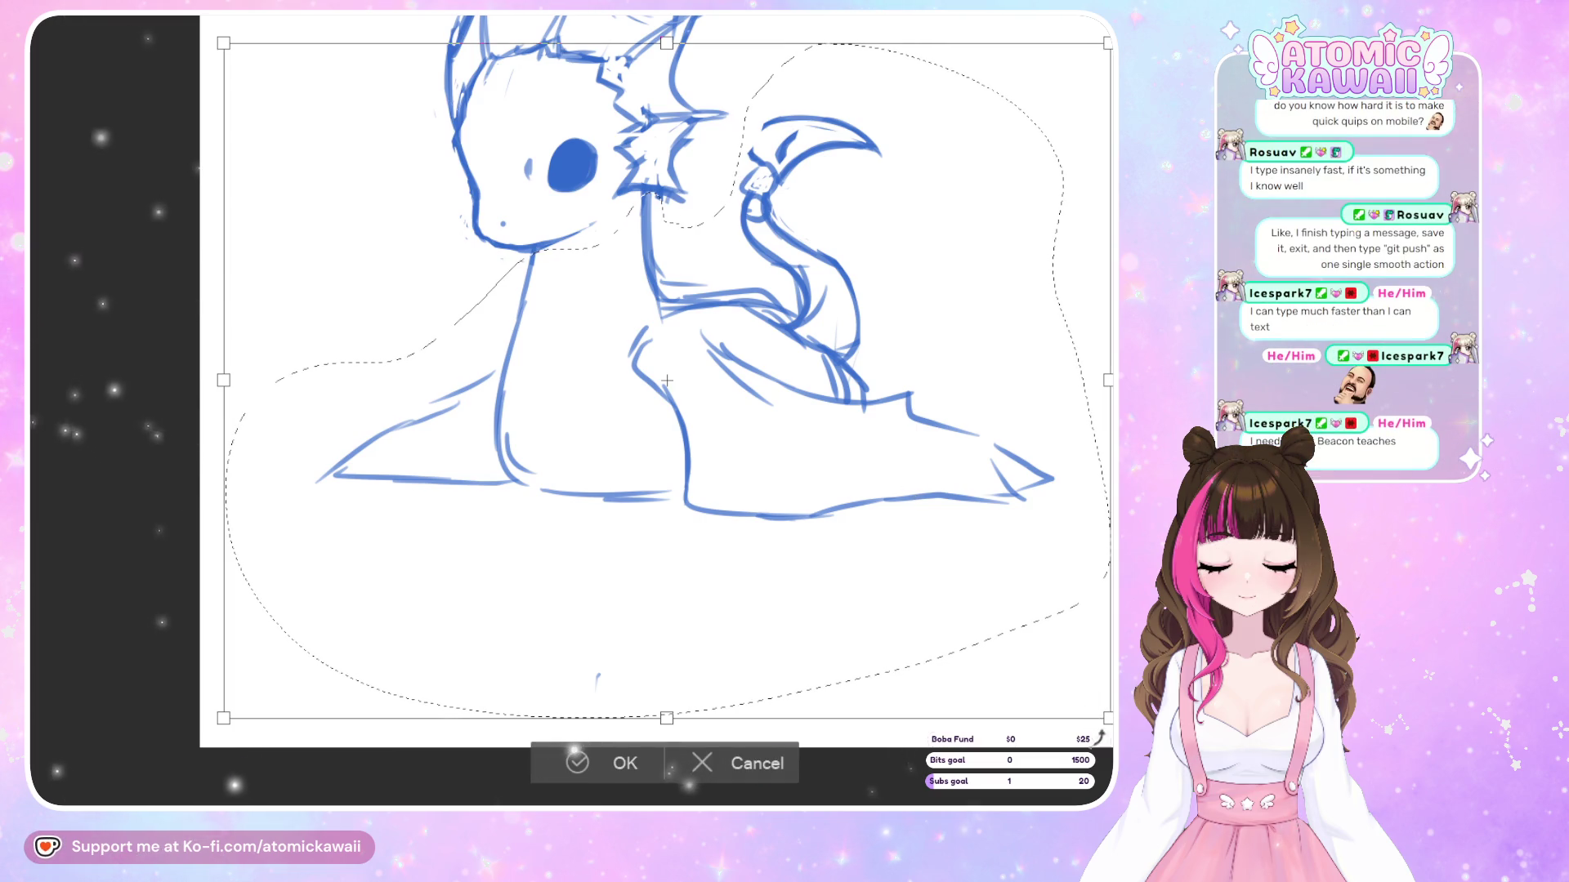
{"action": "left_click_drag", "start_coordinate": [1099, 711], "coordinate": [1081, 696]}
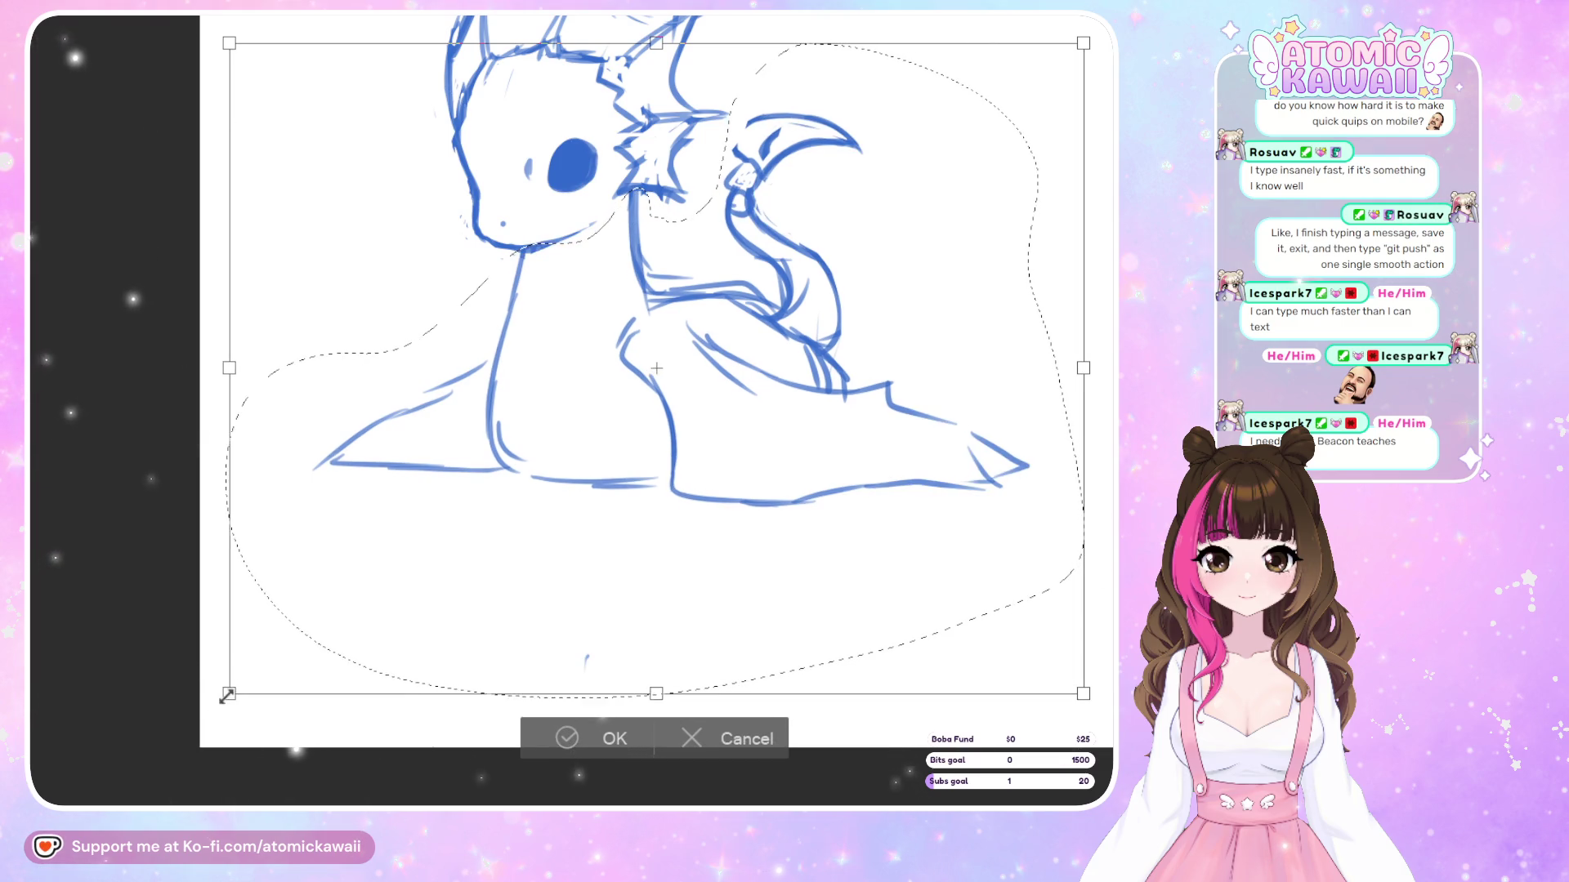
{"action": "left_click_drag", "start_coordinate": [225, 695], "coordinate": [233, 691]}
{"action": "left_click_drag", "start_coordinate": [1090, 695], "coordinate": [1081, 688]}
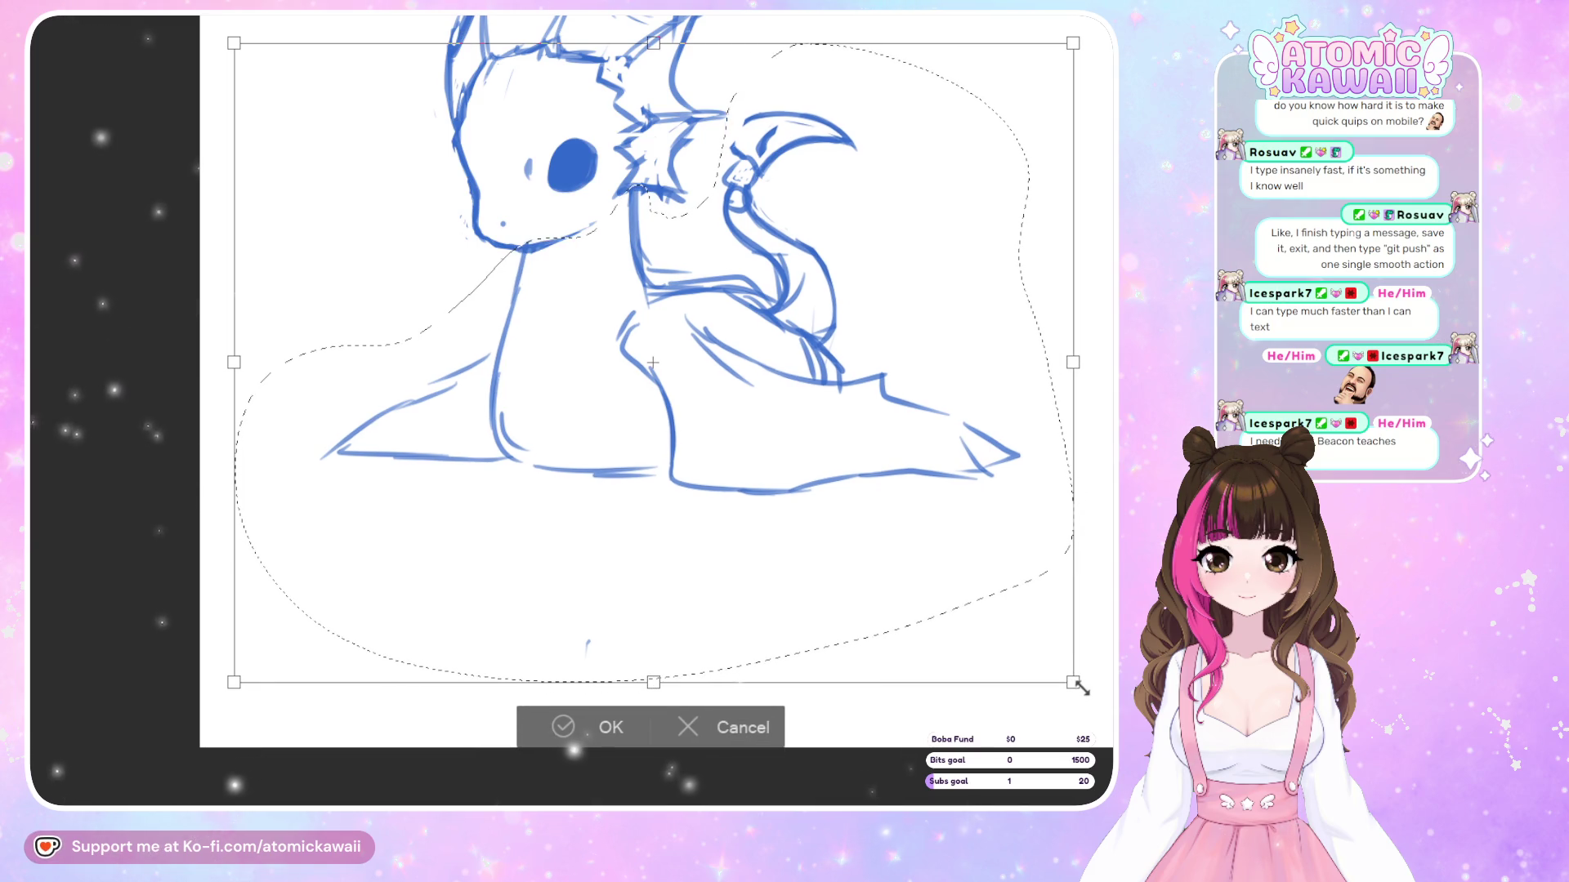
{"action": "left_click_drag", "start_coordinate": [1073, 682], "coordinate": [1079, 687]}
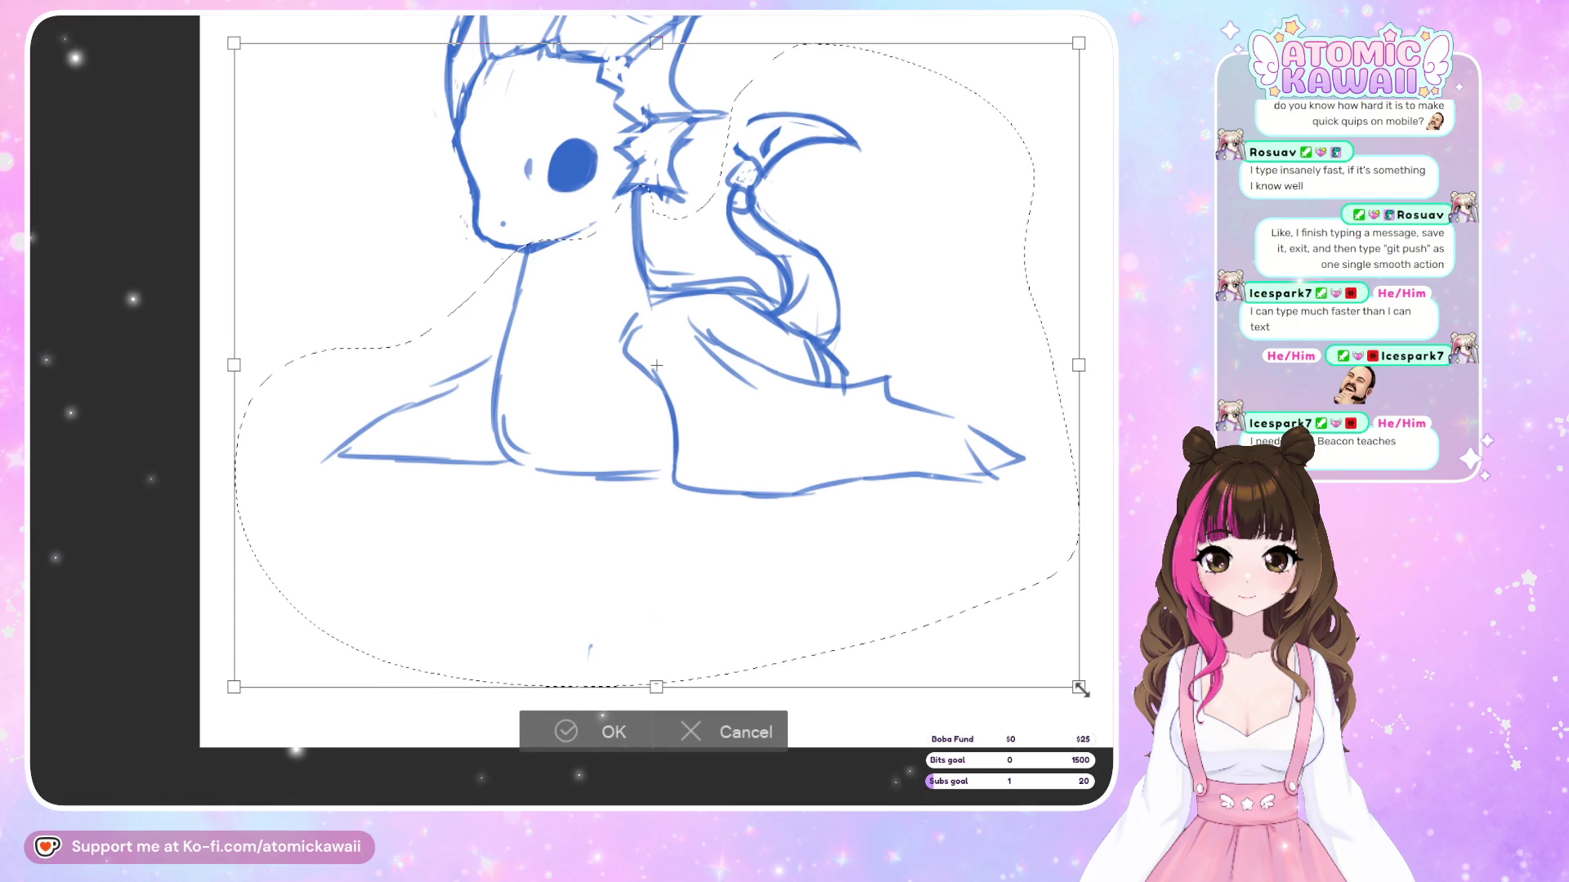
{"action": "left_click", "coordinate": [570, 738]}
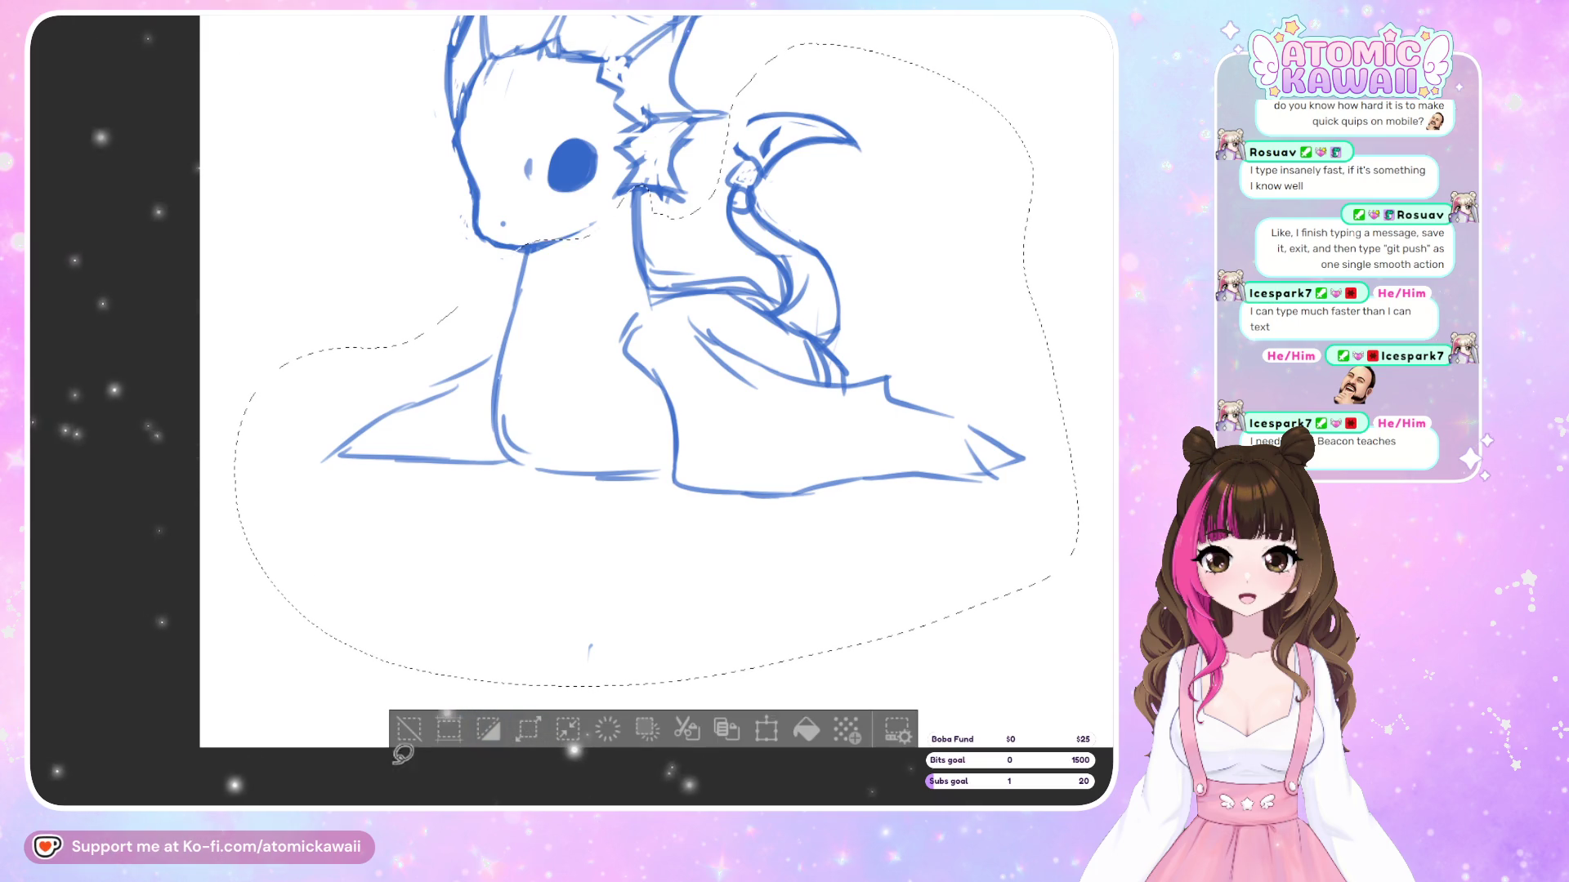
{"action": "left_click", "coordinate": [408, 728]}
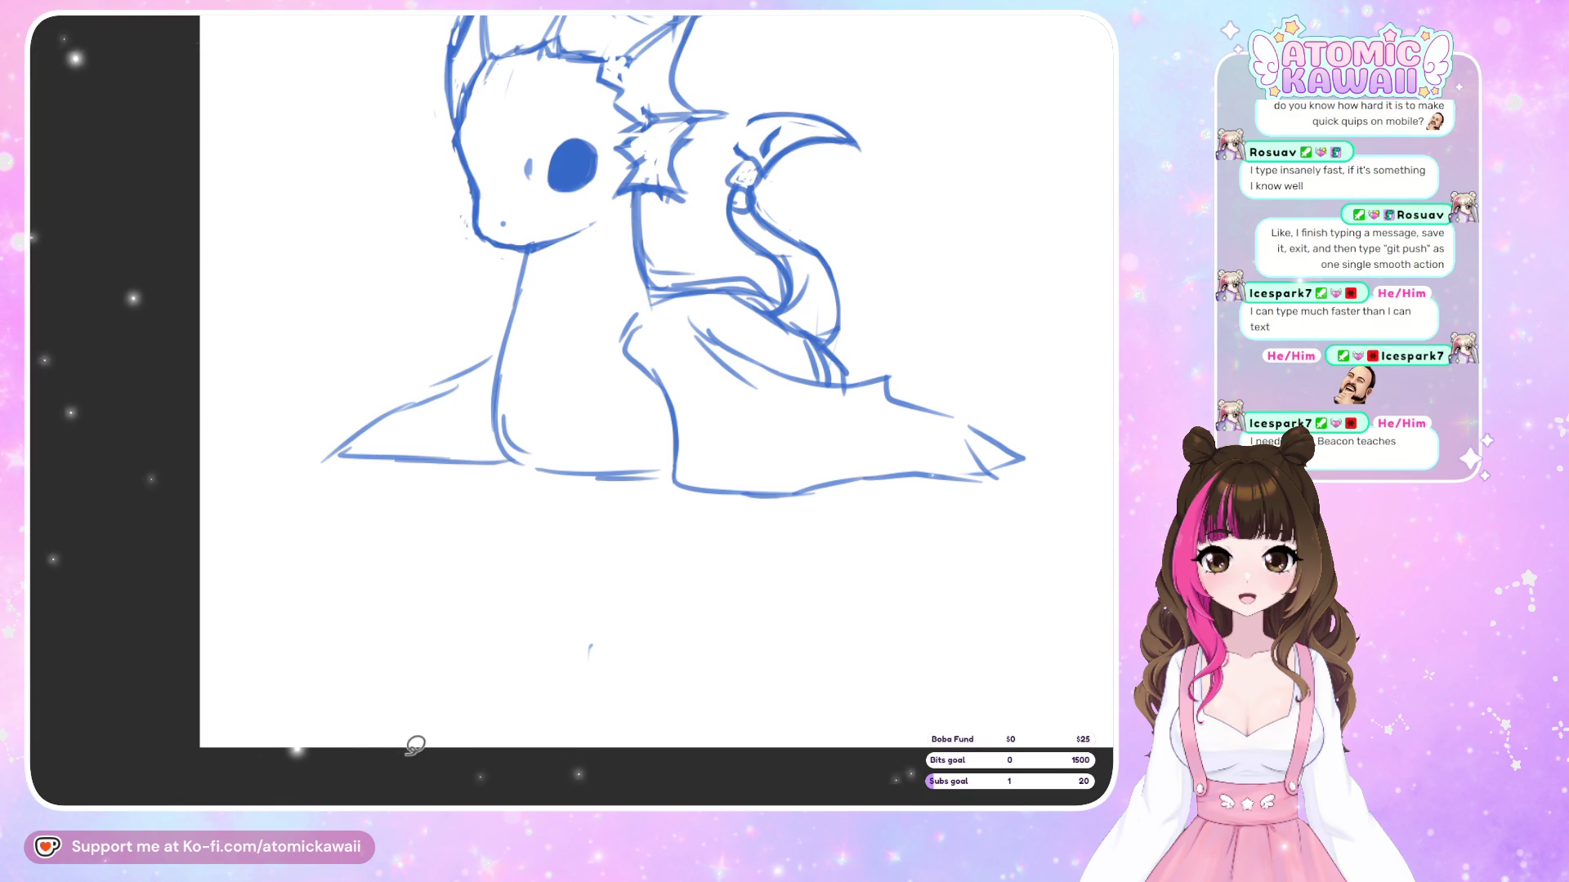
Recentre the dragon on screen and mirror the view to check proportions
{"action": "left_click_drag", "start_coordinate": [416, 745], "coordinate": [333, 768]}
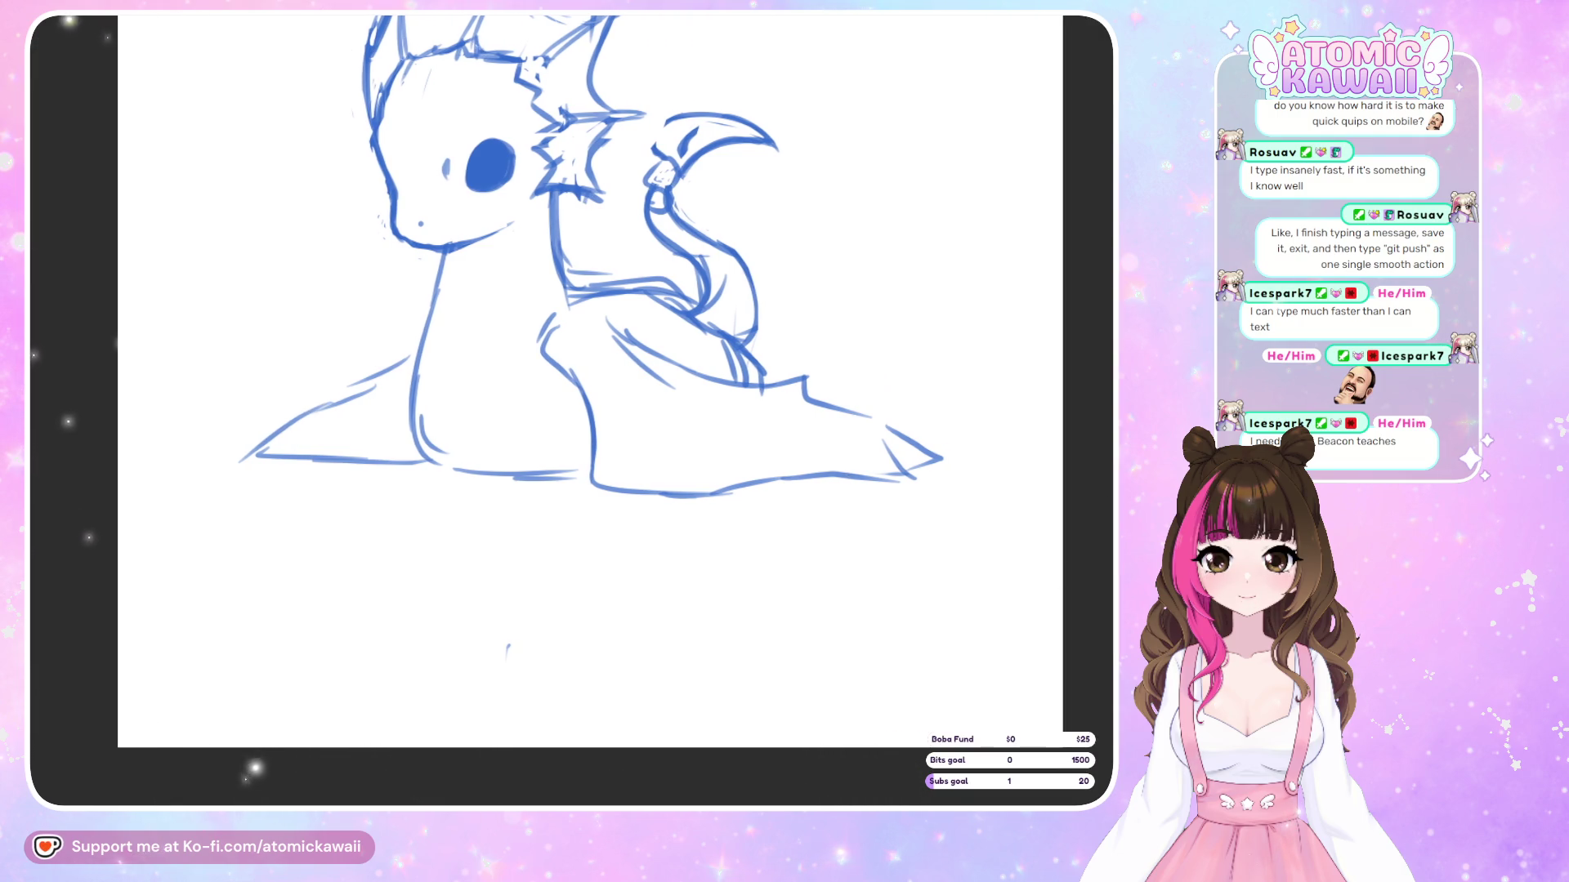
{"action": "key", "text": "m"}
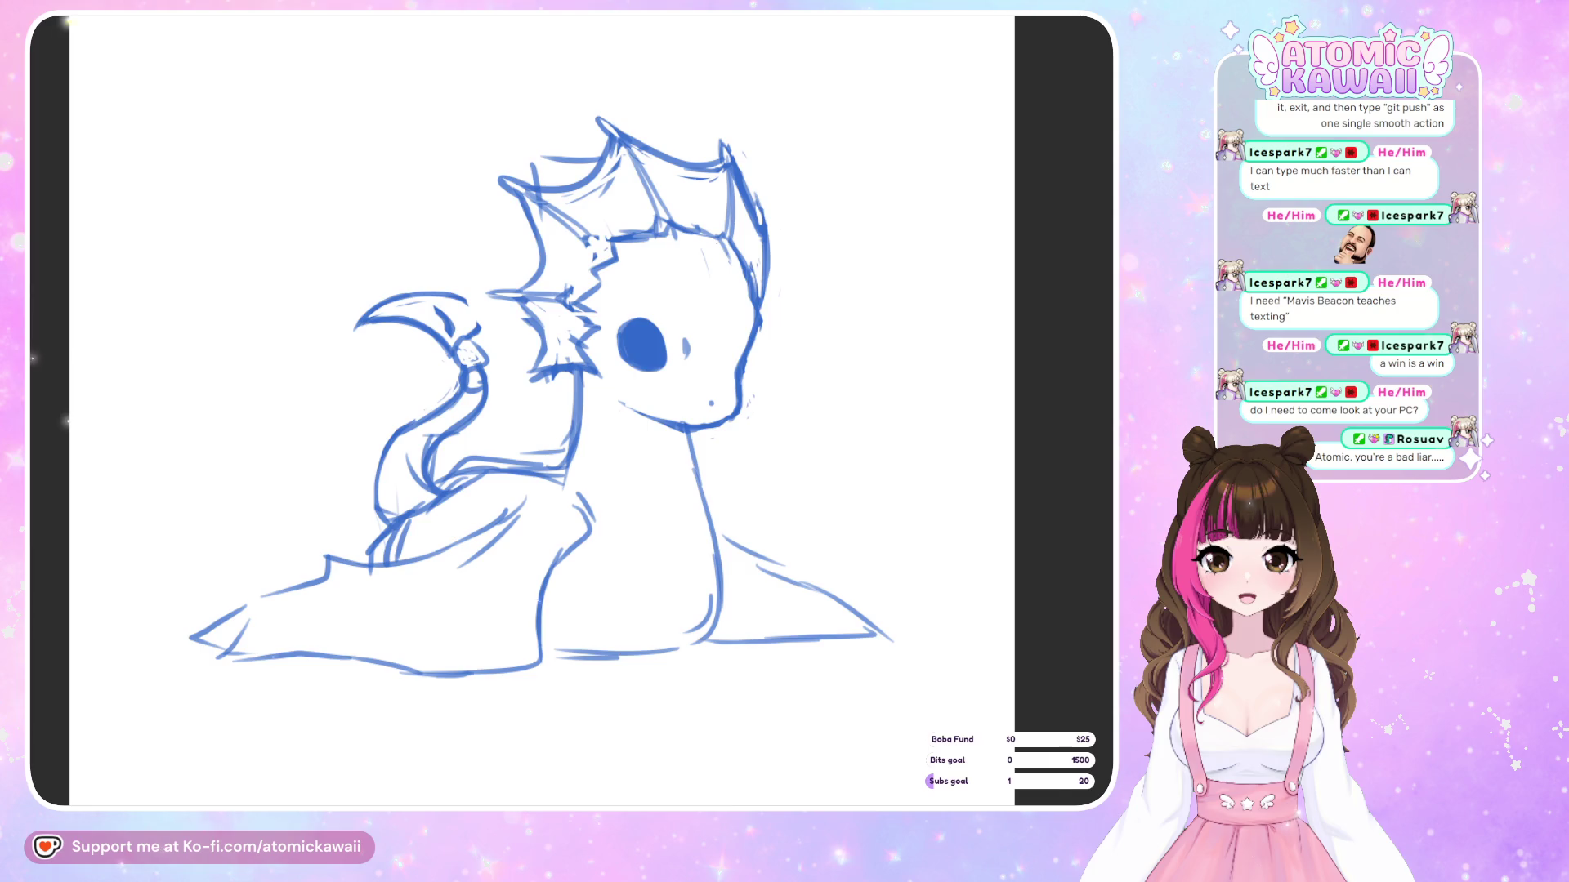
Flip the canvas view horizontally with the M shortcut
{"action": "key", "text": "m"}
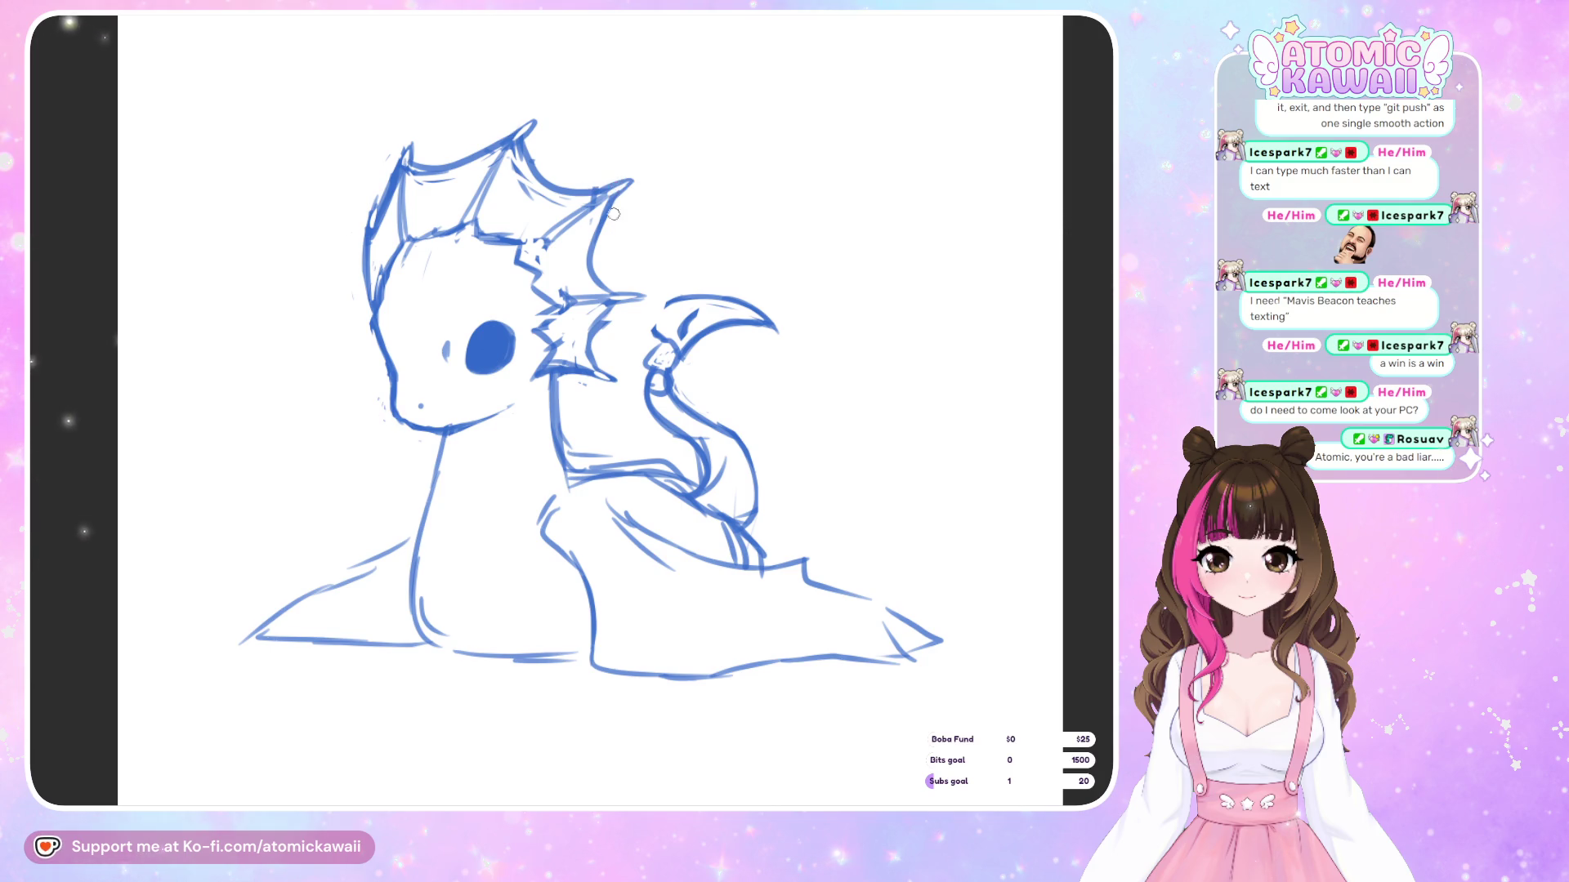
Compare the sketch mirrored, ending with the canvas view unflipped
{"action": "key", "text": "m"}
{"action": "key", "text": "m"}
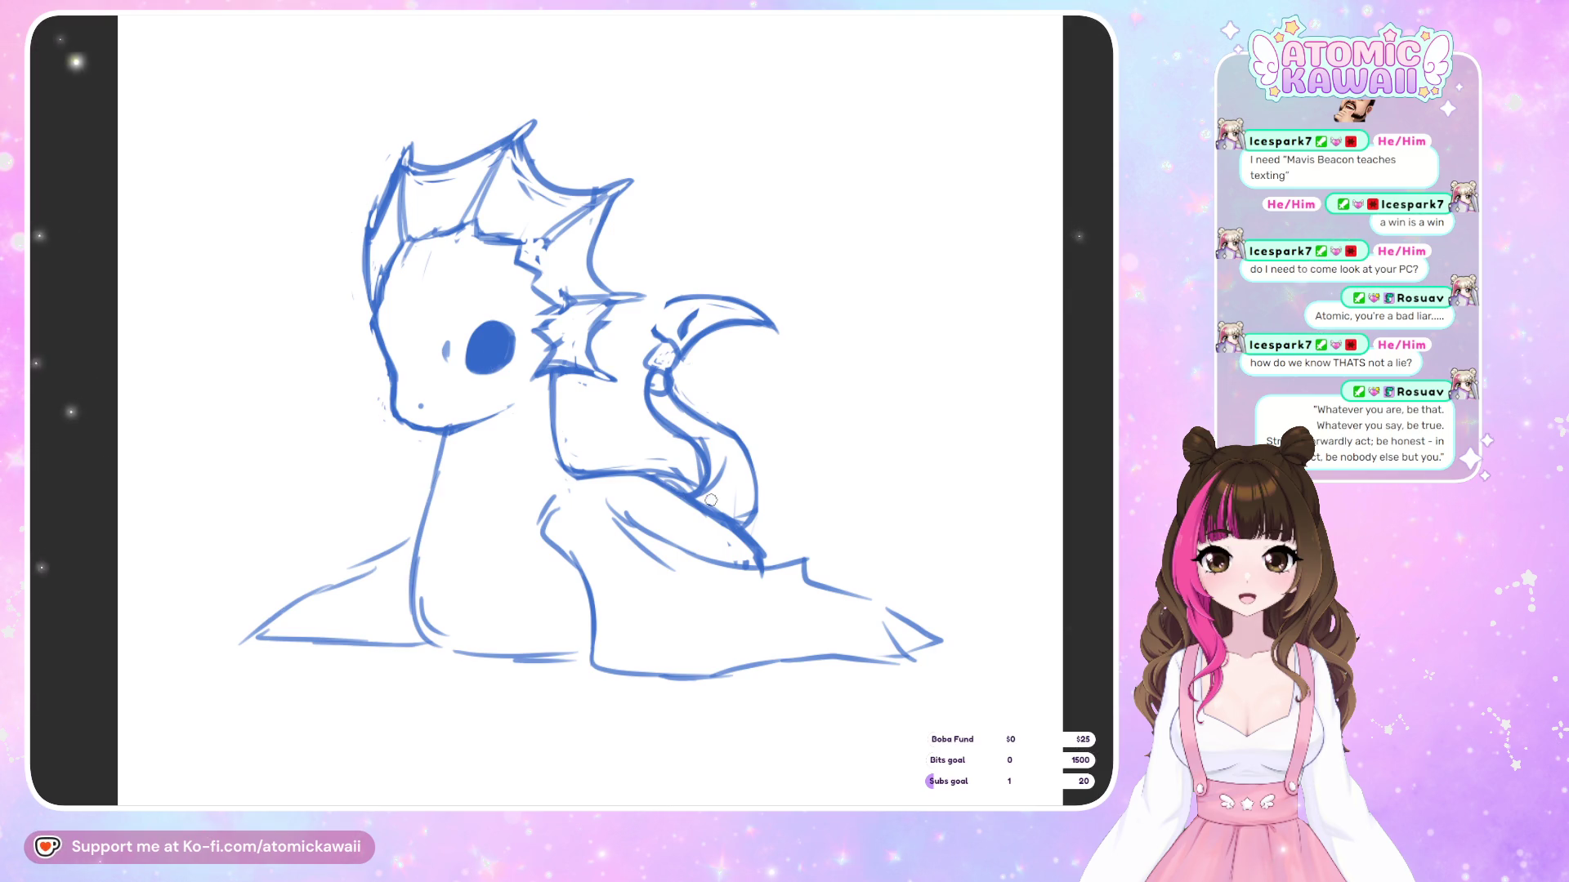
{"action": "key", "text": "h"}
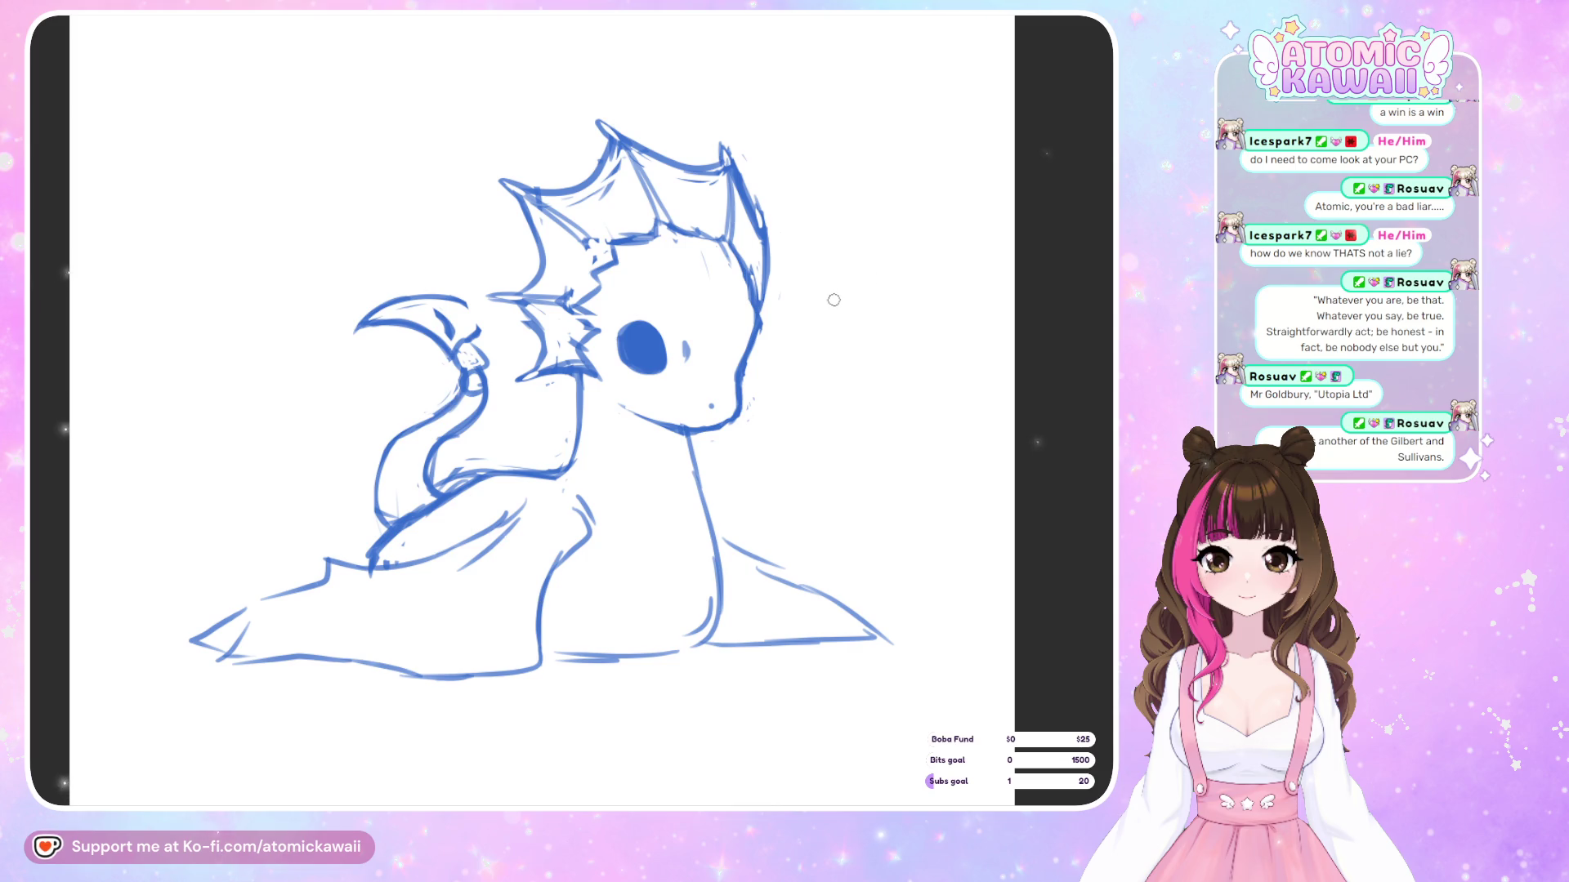
Retrace the upper curves of the head crest and tail tip, then mirror and rotate the view
{"action": "key", "text": "m"}
{"action": "left_click_drag", "start_coordinate": [660, 335], "coordinate": [771, 327]}
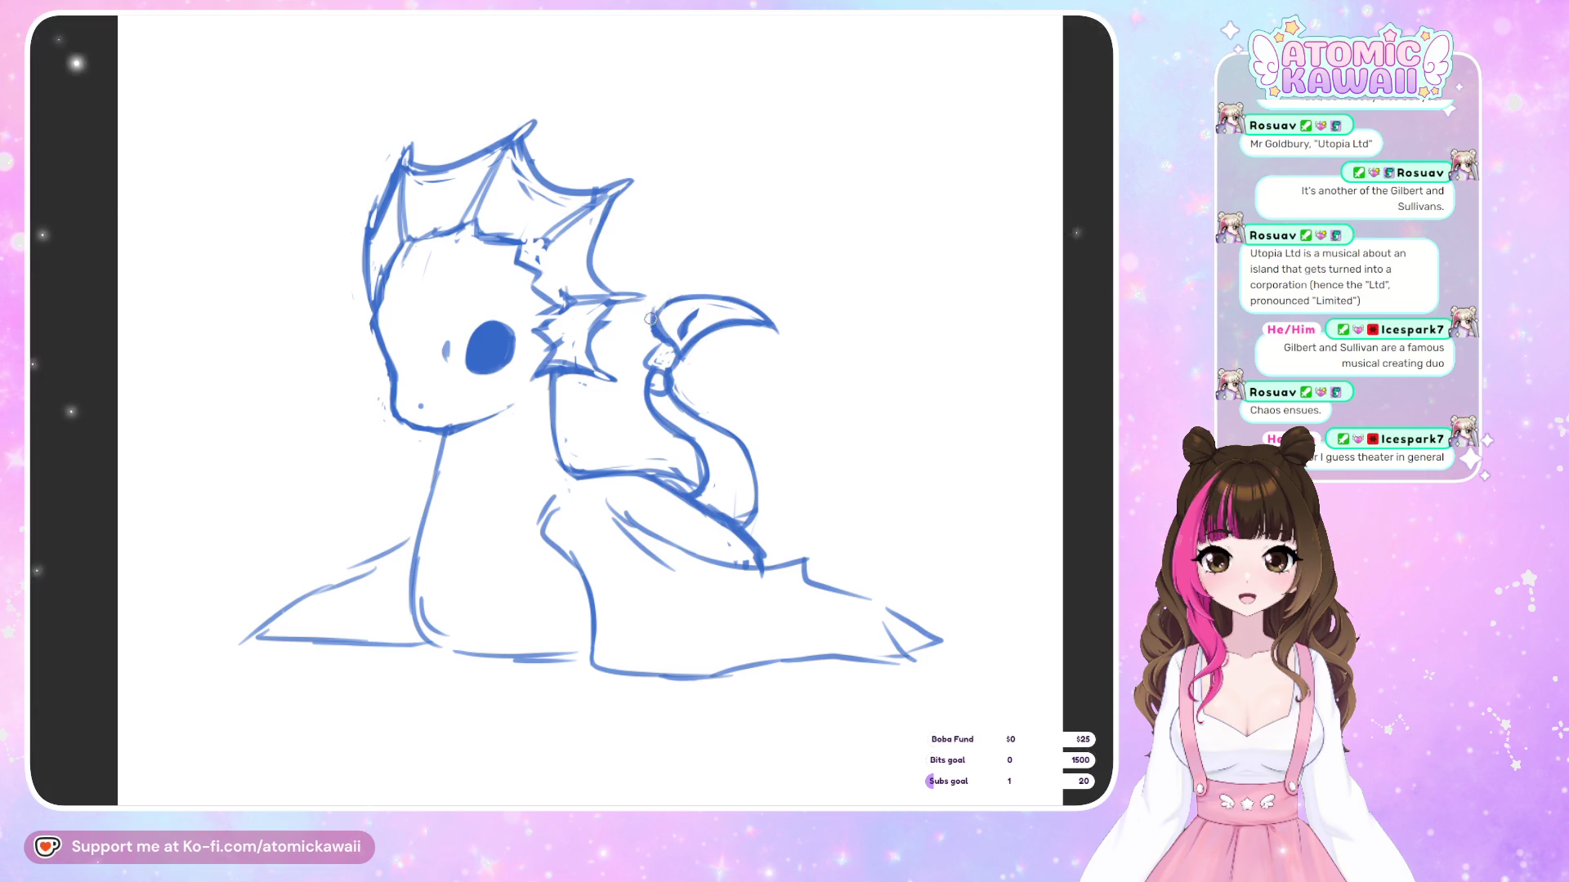
{"action": "mouse_move", "coordinate": [666, 302]}
{"action": "left_mouse_down"}
{"action": "mouse_move", "coordinate": [652, 322]}
{"action": "mouse_move", "coordinate": [711, 297]}
{"action": "left_mouse_up"}
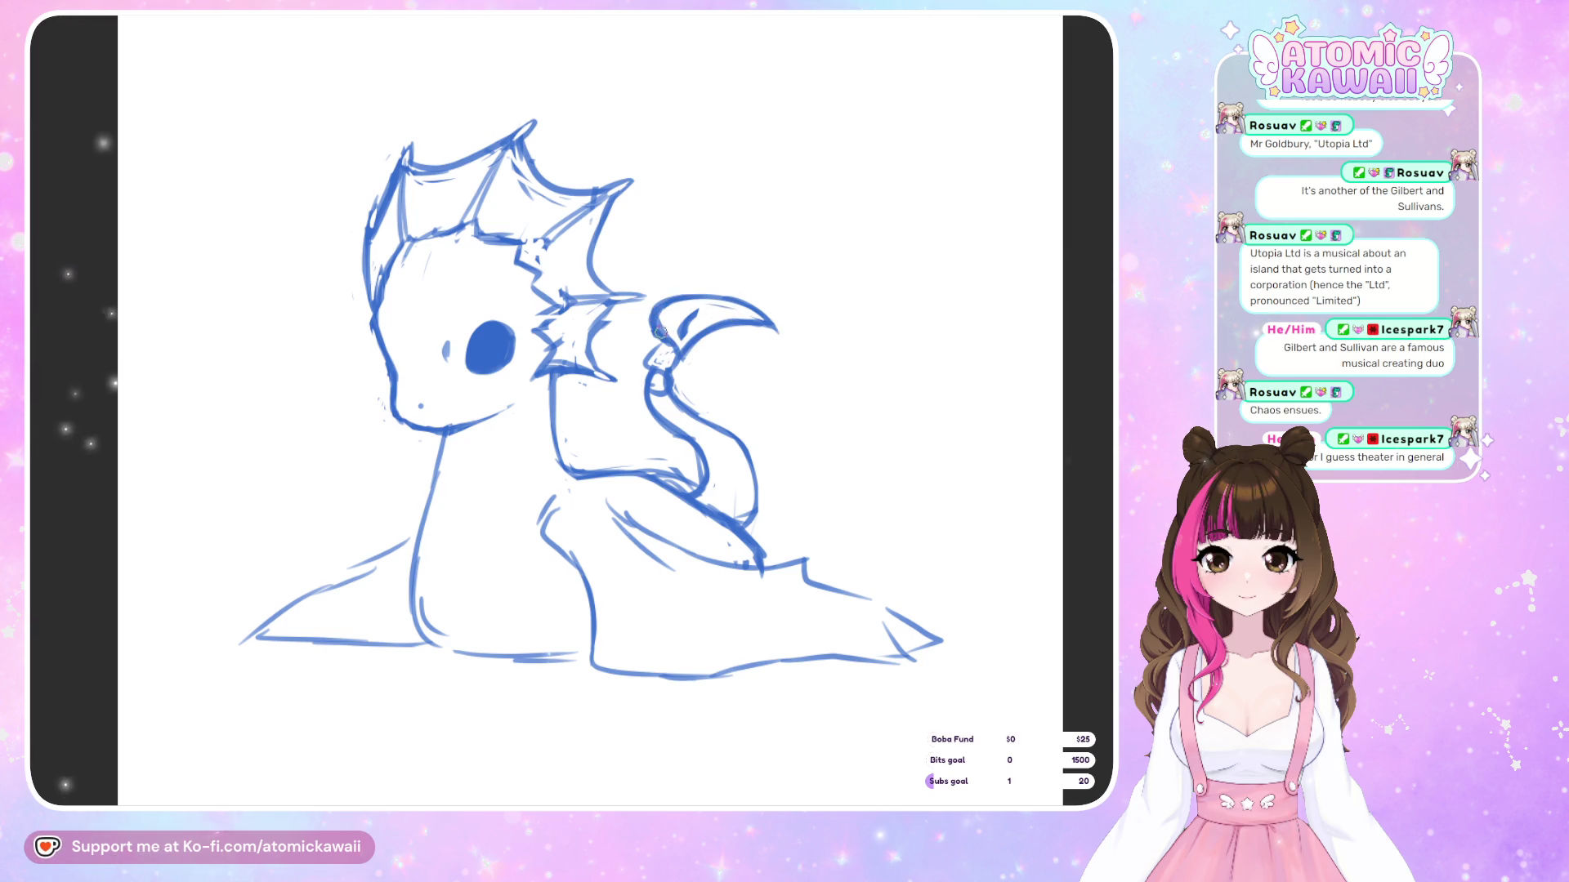
{"action": "key", "text": "m"}
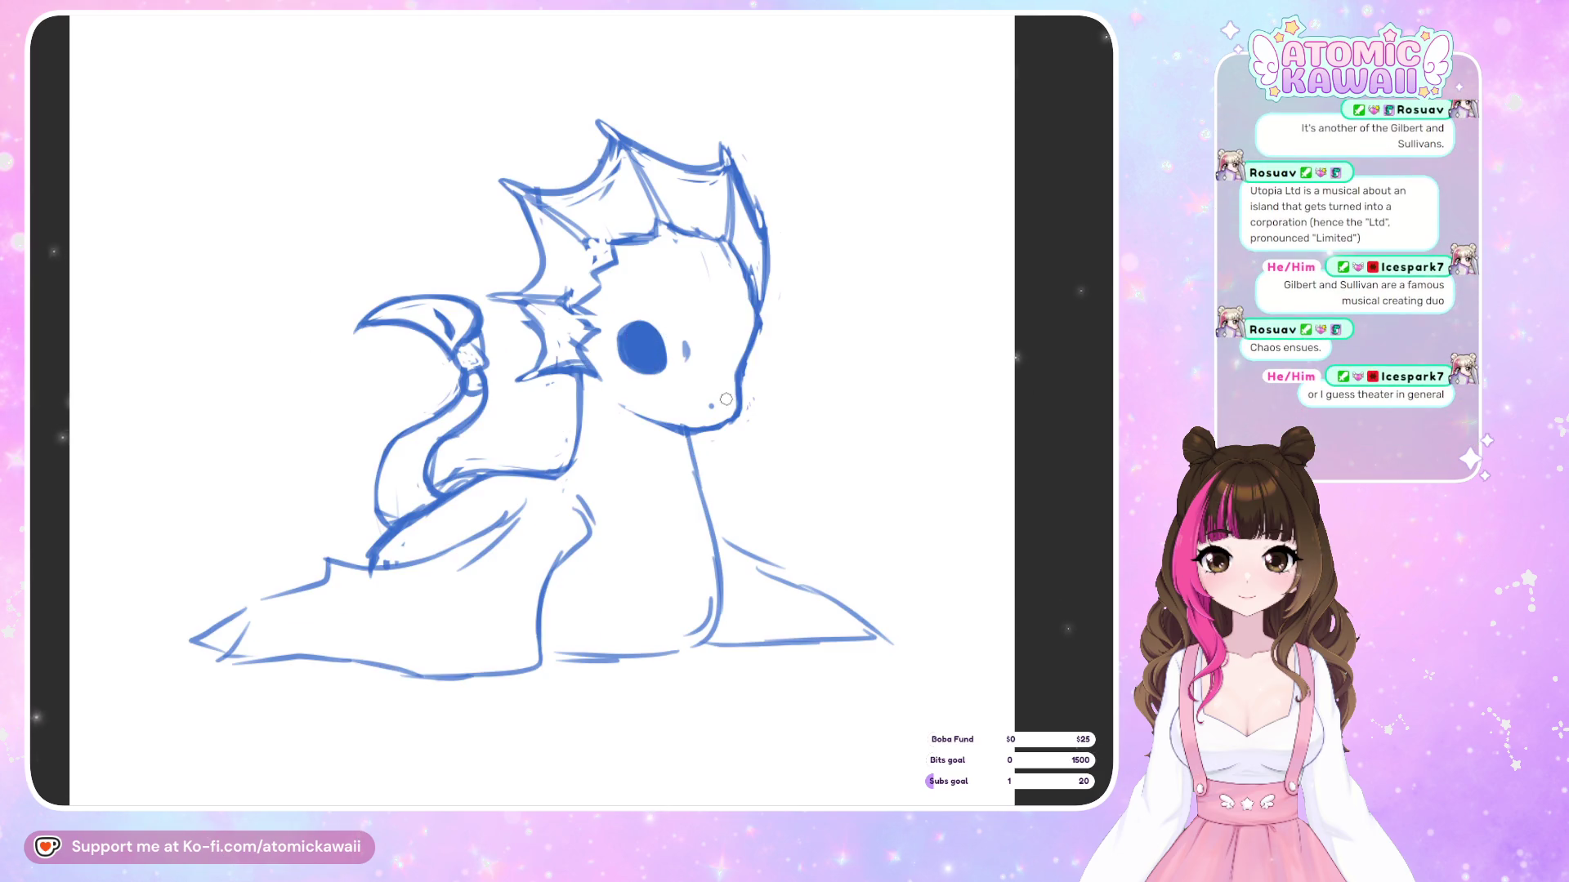
{"action": "left_click_drag", "start_coordinate": [621, 491], "coordinate": [280, 777]}
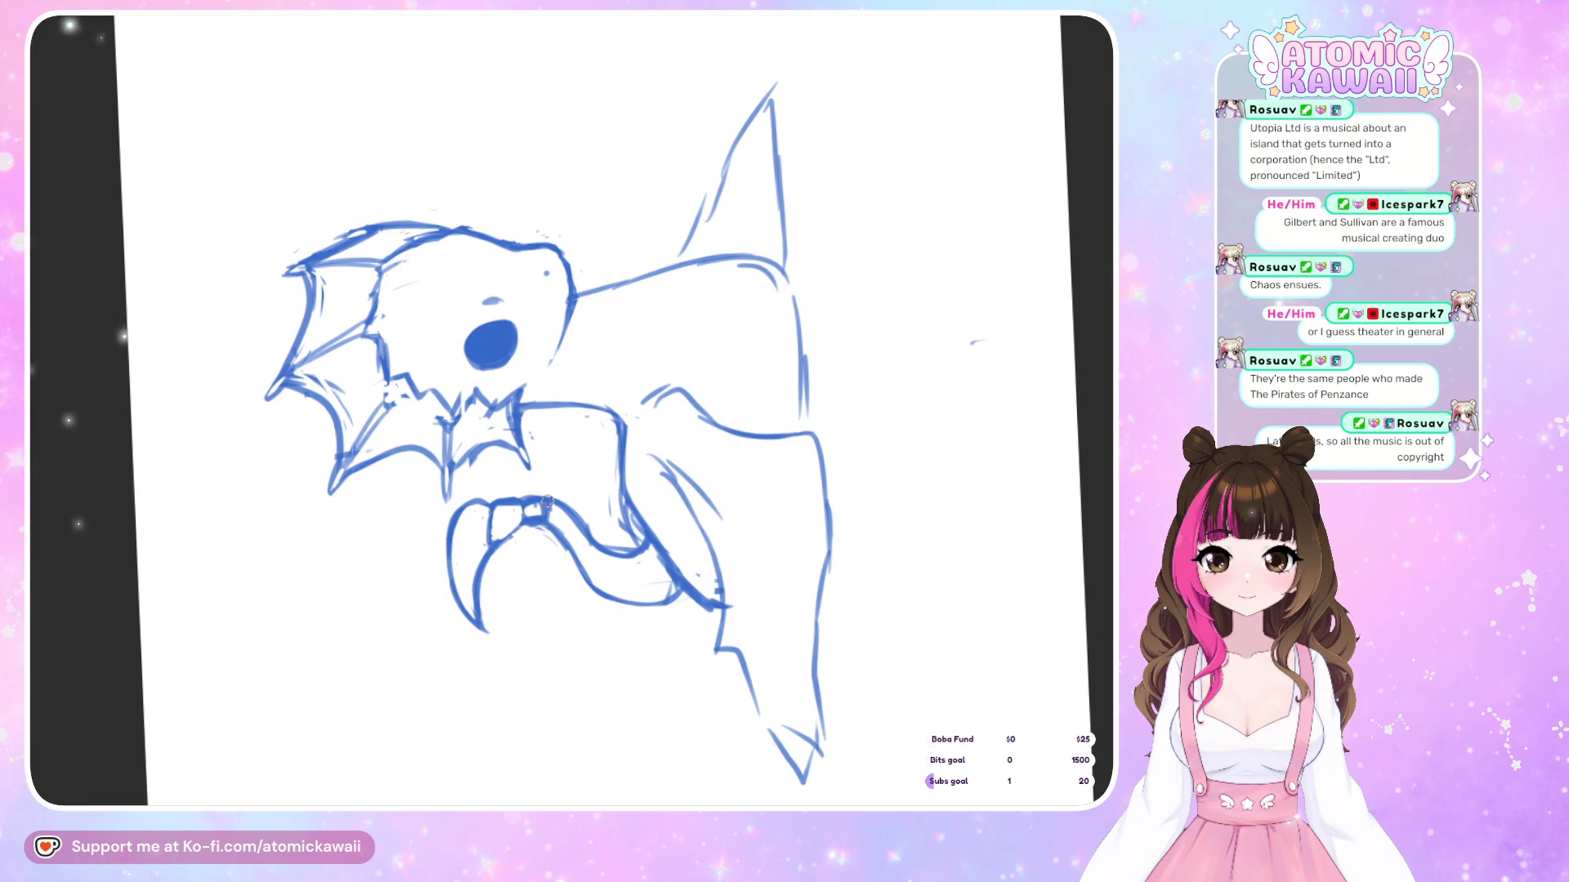
Flip the canvas view back and forth to check the lying dragon's proportions
{"action": "key", "text": "m"}
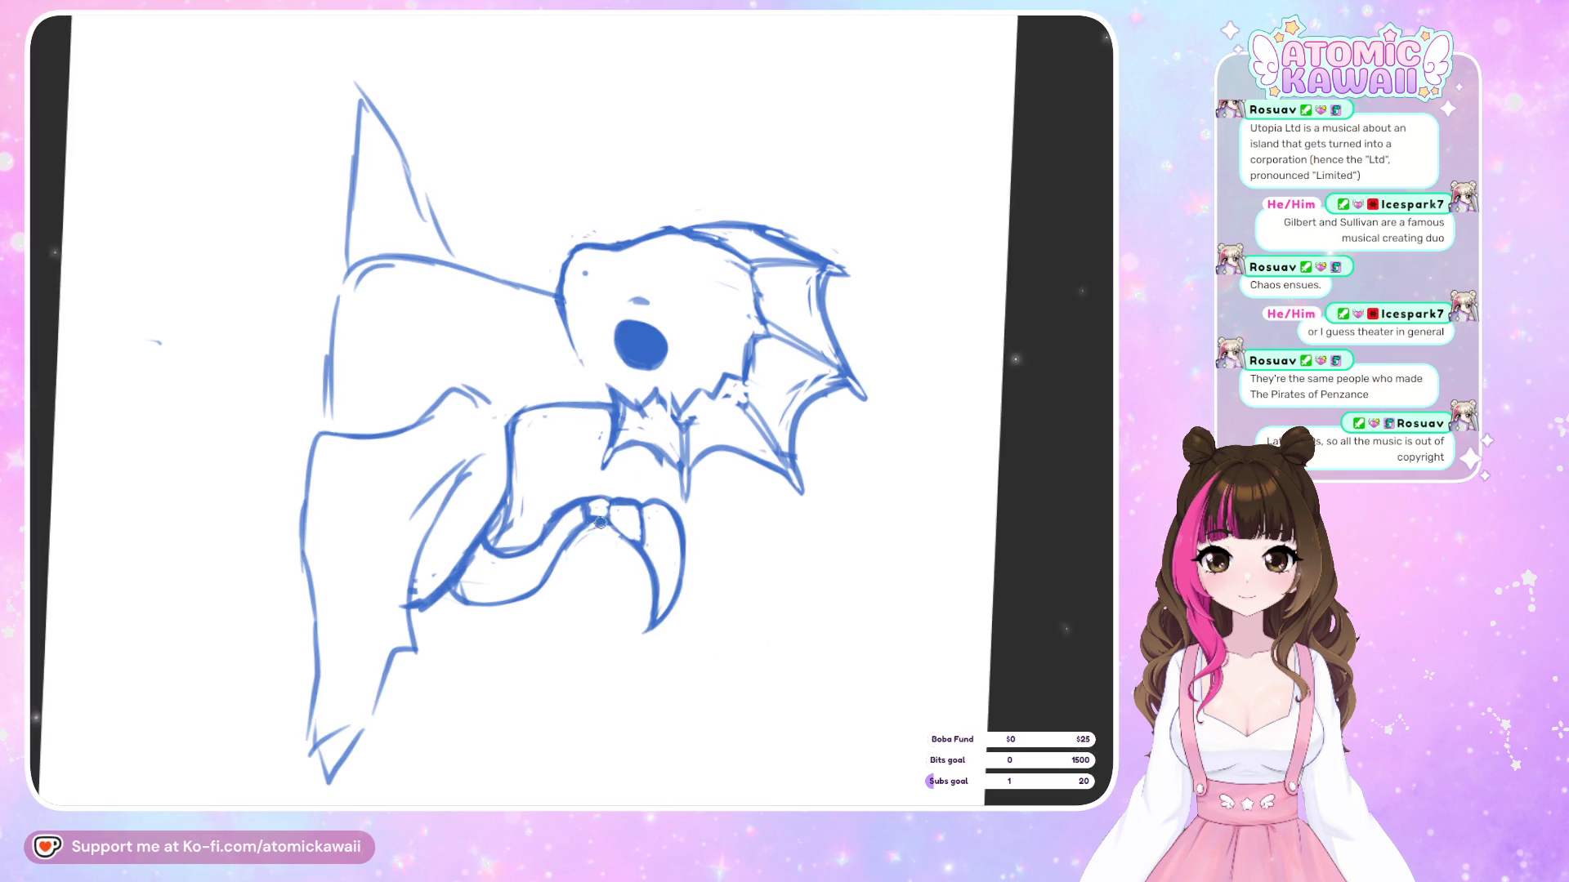
{"action": "key", "text": "m"}
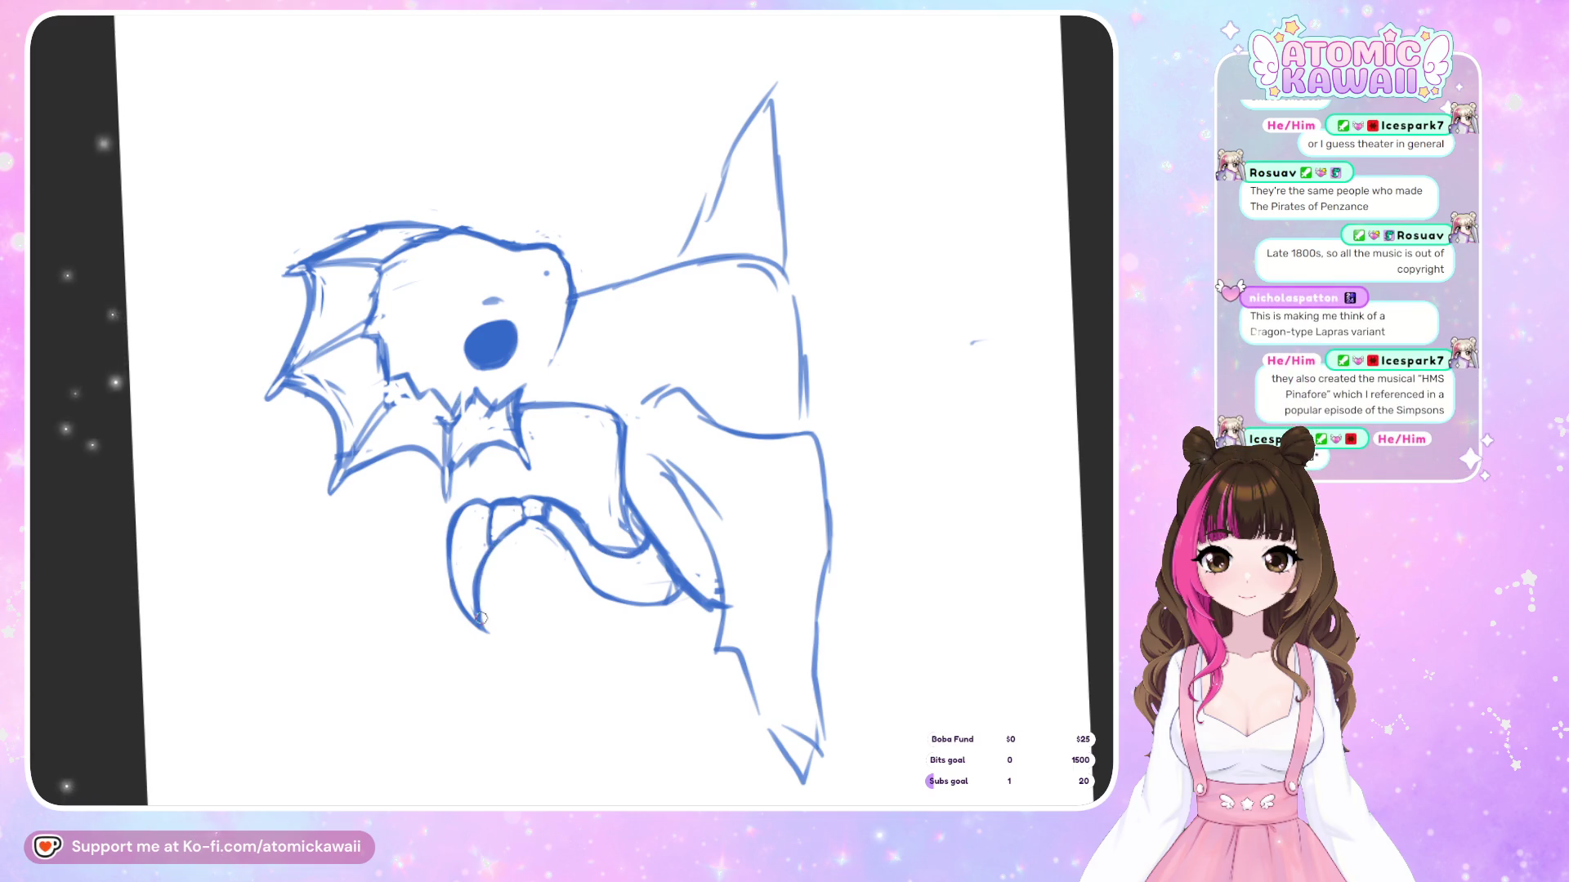
{"action": "key", "text": "m"}
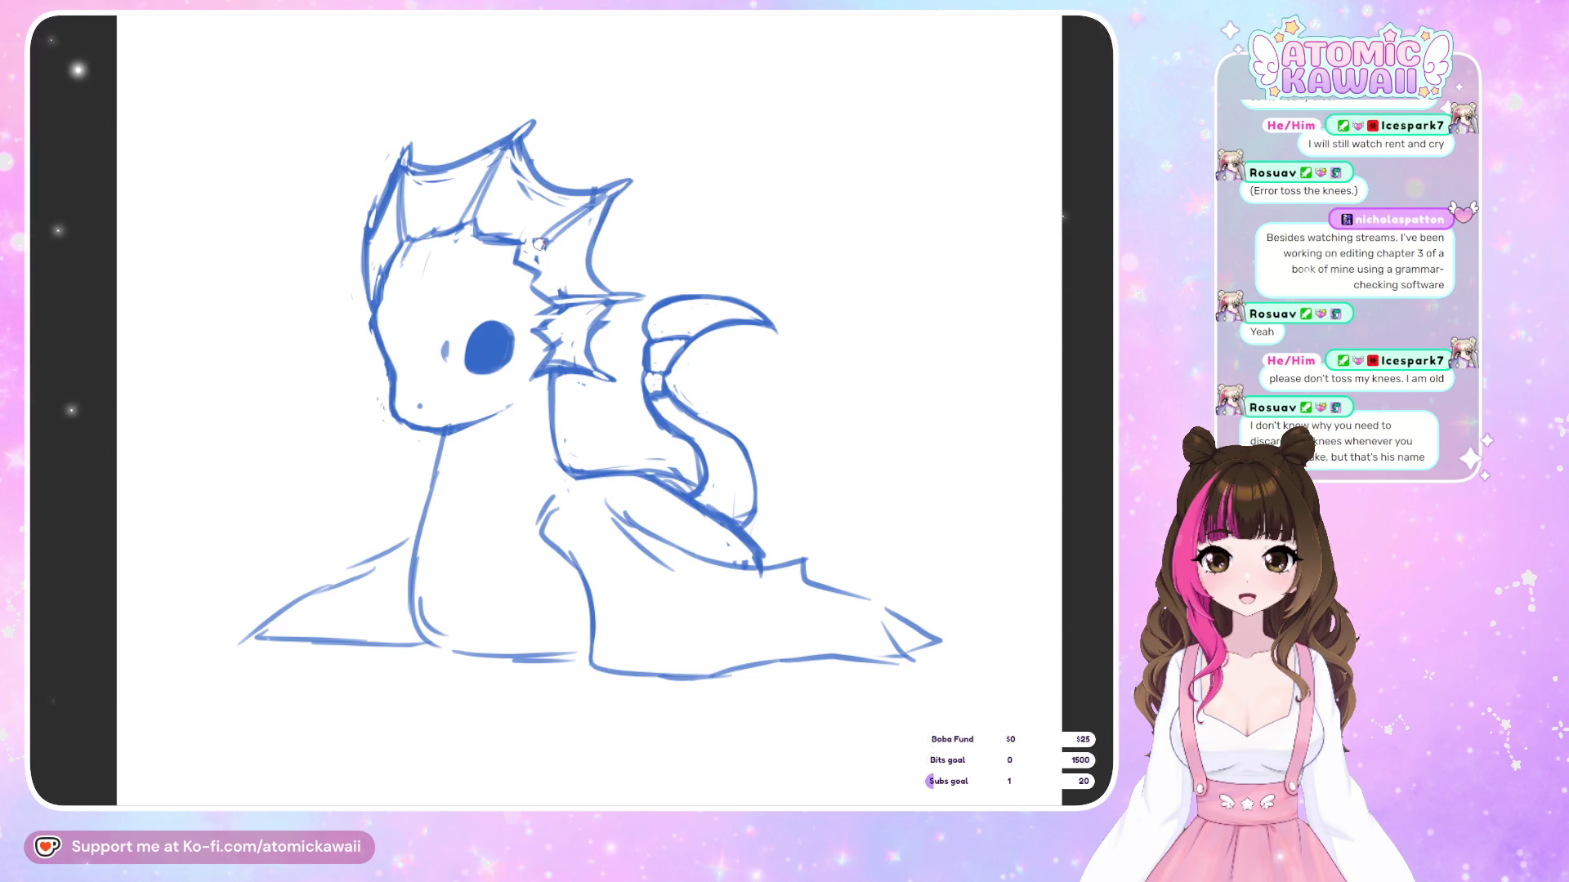
Darken the fin lines behind the head and extend the tail's lower line leftward
{"action": "left_click_drag", "start_coordinate": [523, 263], "coordinate": [565, 228]}
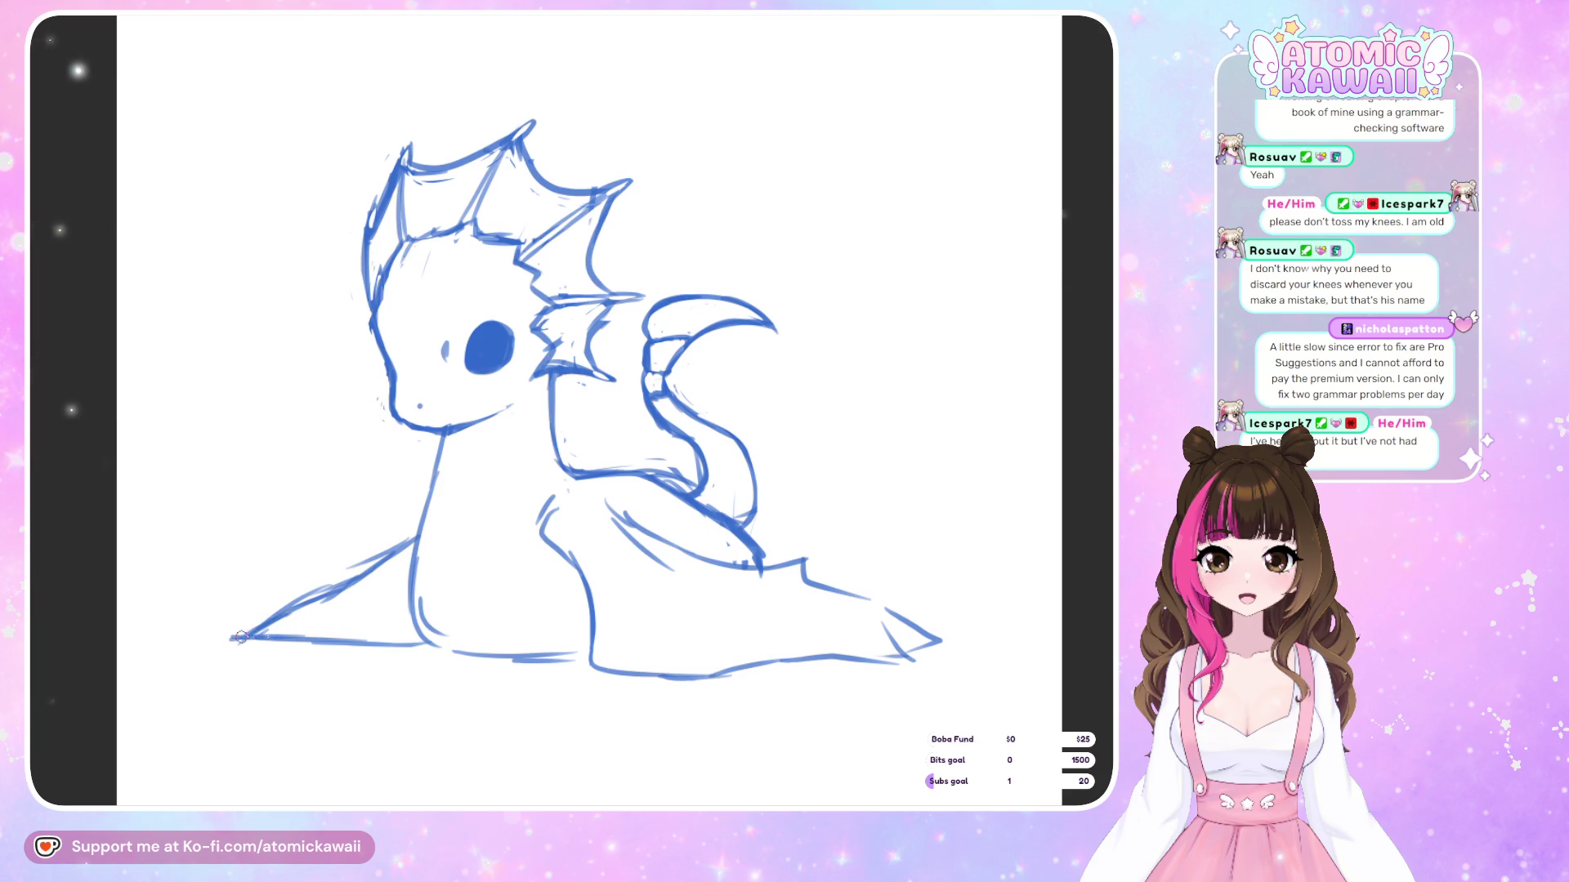
{"action": "mouse_move", "coordinate": [299, 639]}
{"action": "left_mouse_down"}
{"action": "mouse_move", "coordinate": [247, 642]}
{"action": "mouse_move", "coordinate": [282, 633]}
{"action": "mouse_move", "coordinate": [384, 546]}
{"action": "left_mouse_up"}
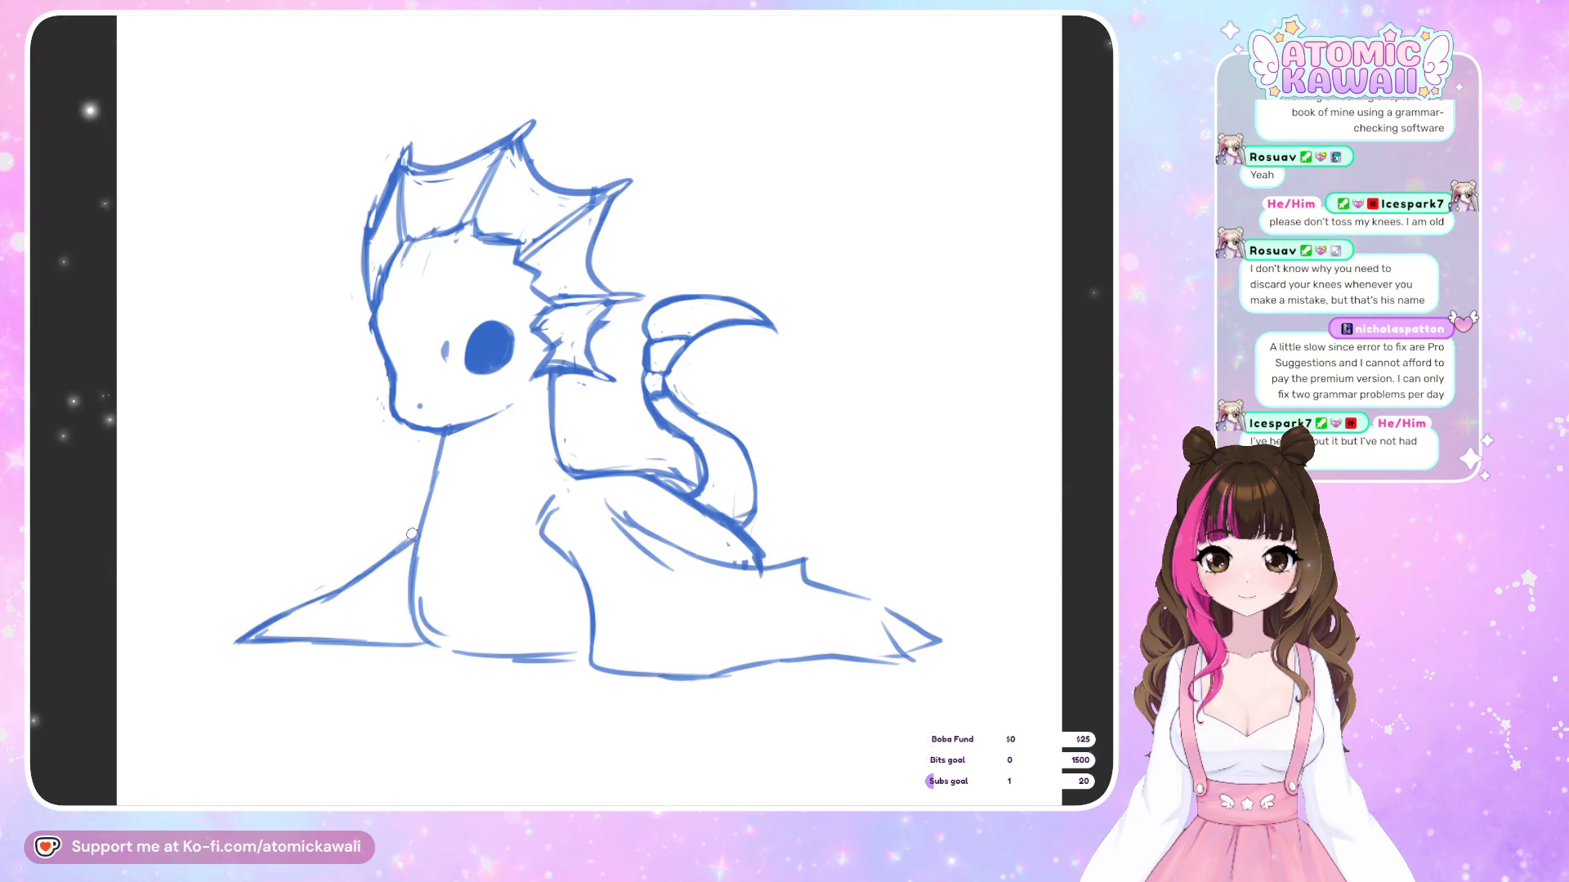
With the dragon facing right, add strokes along the wing edge and darken the back-line corner
{"action": "key", "text": "h"}
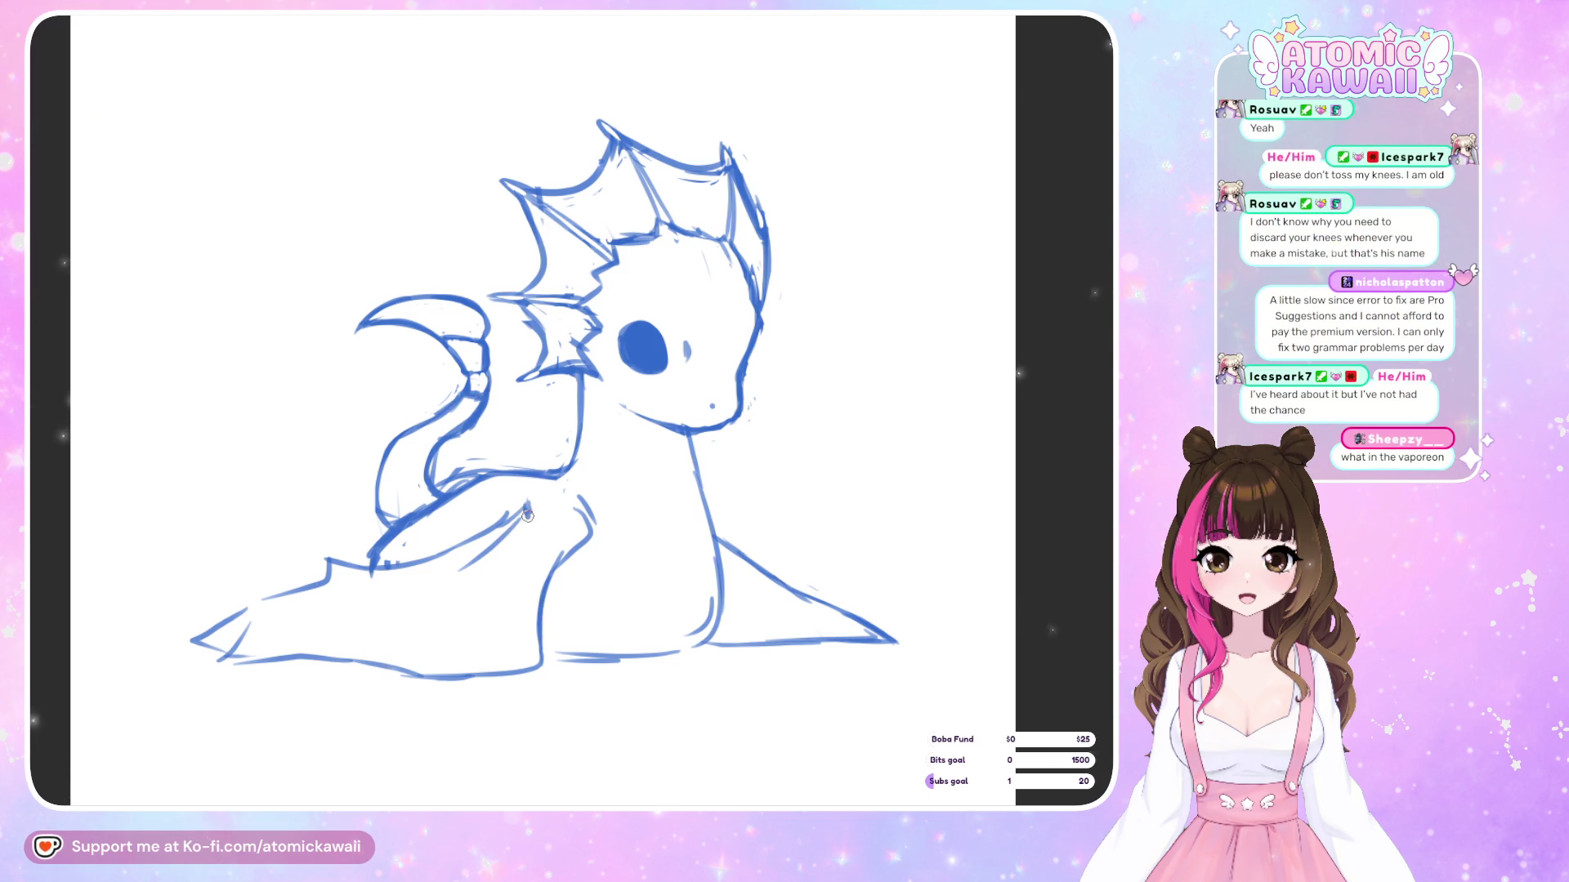
{"action": "left_click_drag", "start_coordinate": [527, 508], "coordinate": [512, 532]}
{"action": "left_click_drag", "start_coordinate": [522, 522], "coordinate": [414, 563]}
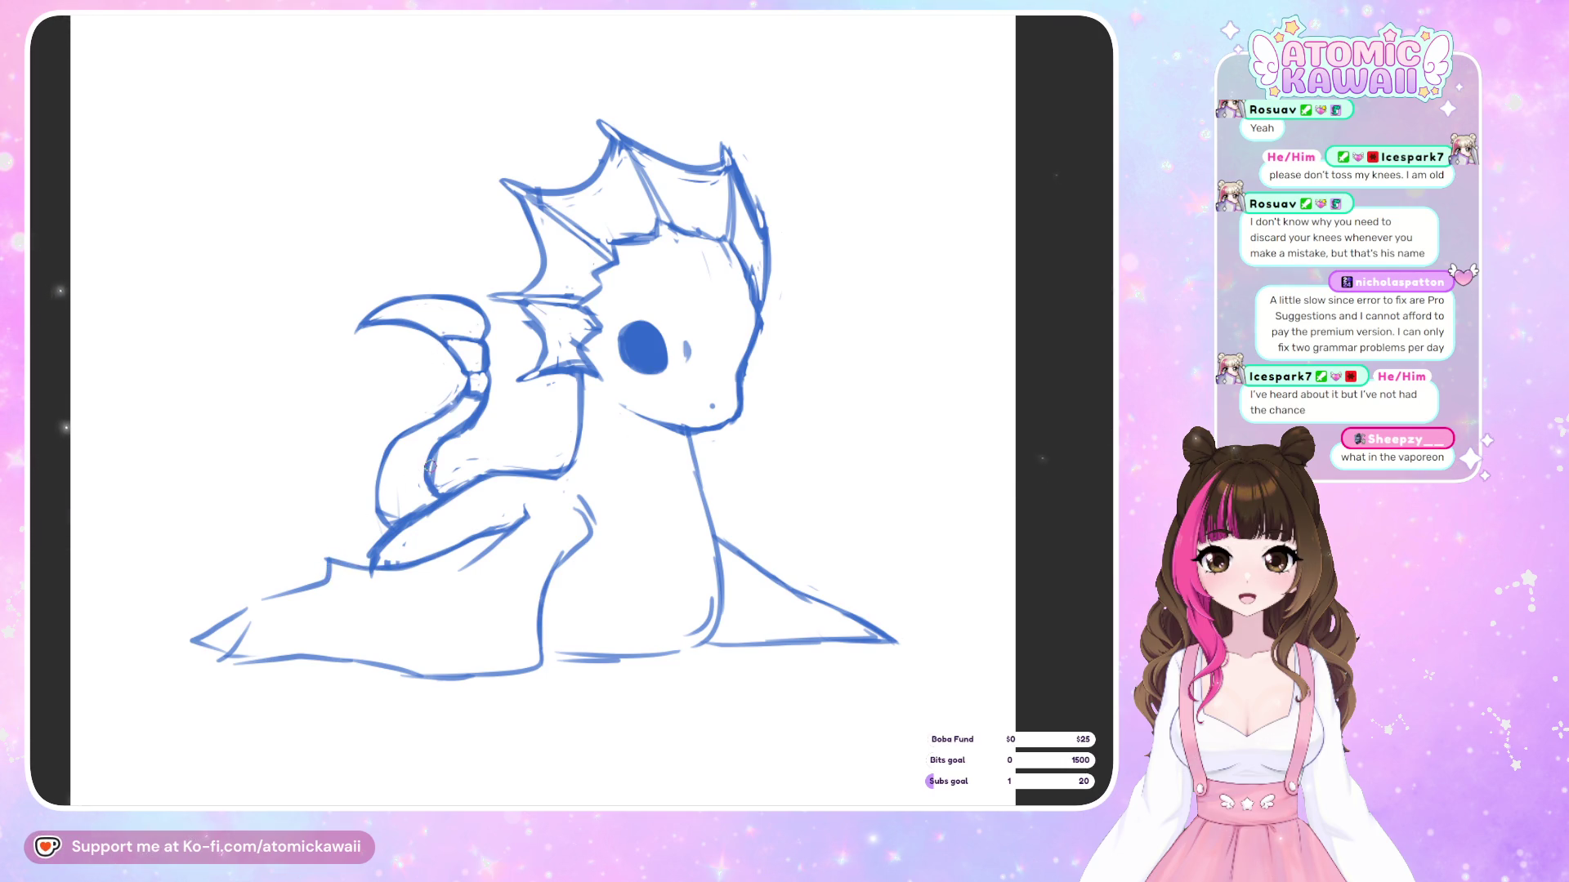
{"action": "left_click_drag", "start_coordinate": [406, 565], "coordinate": [310, 586]}
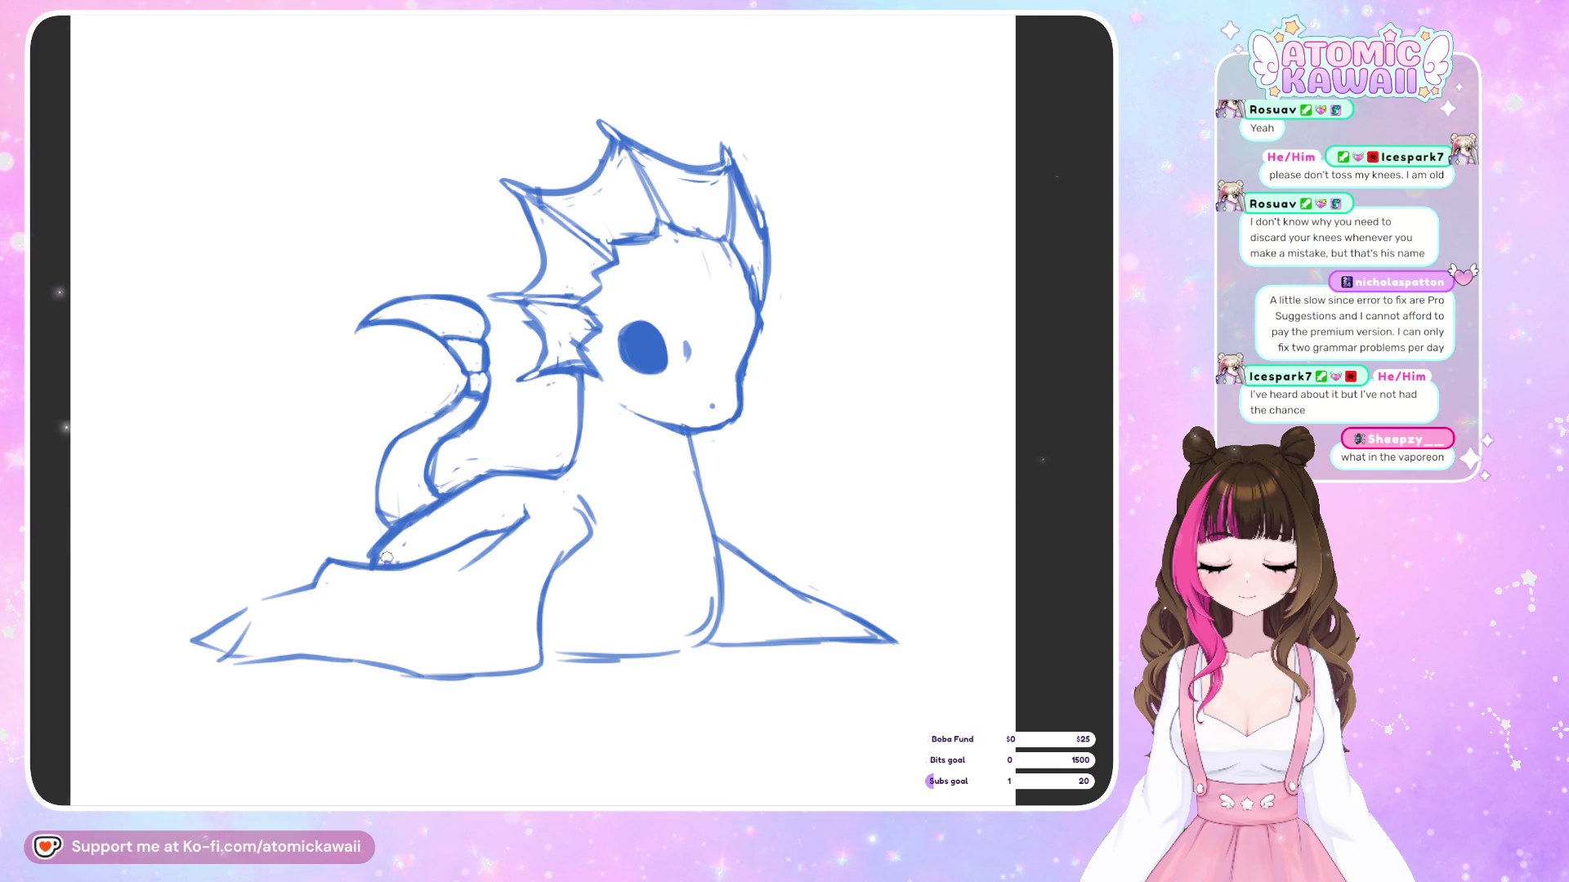
{"action": "key", "text": "m"}
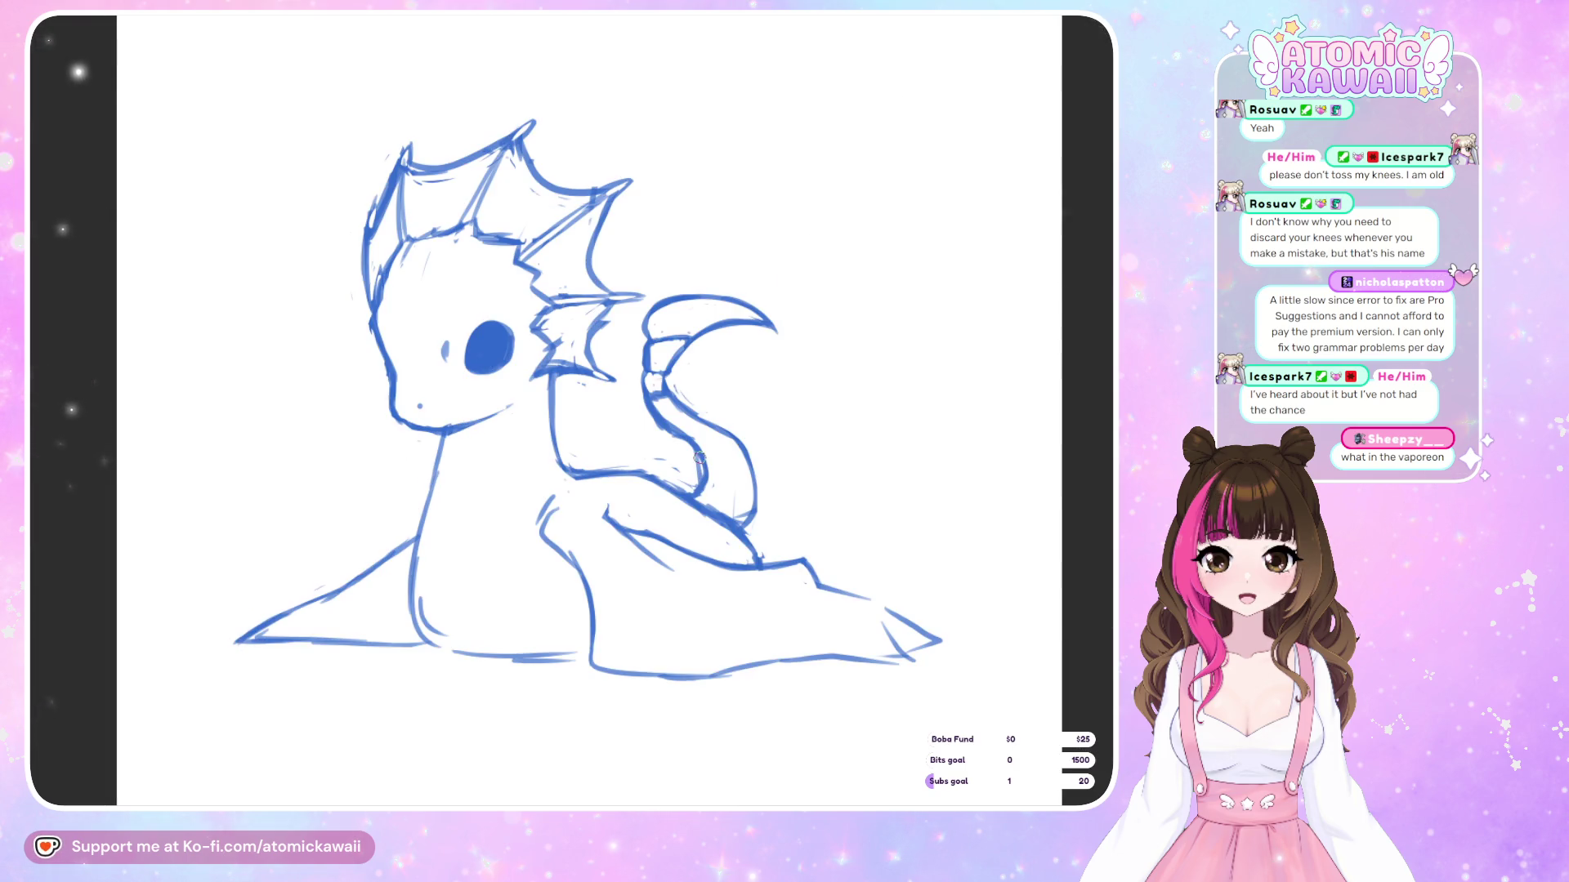
{"action": "key", "text": "m"}
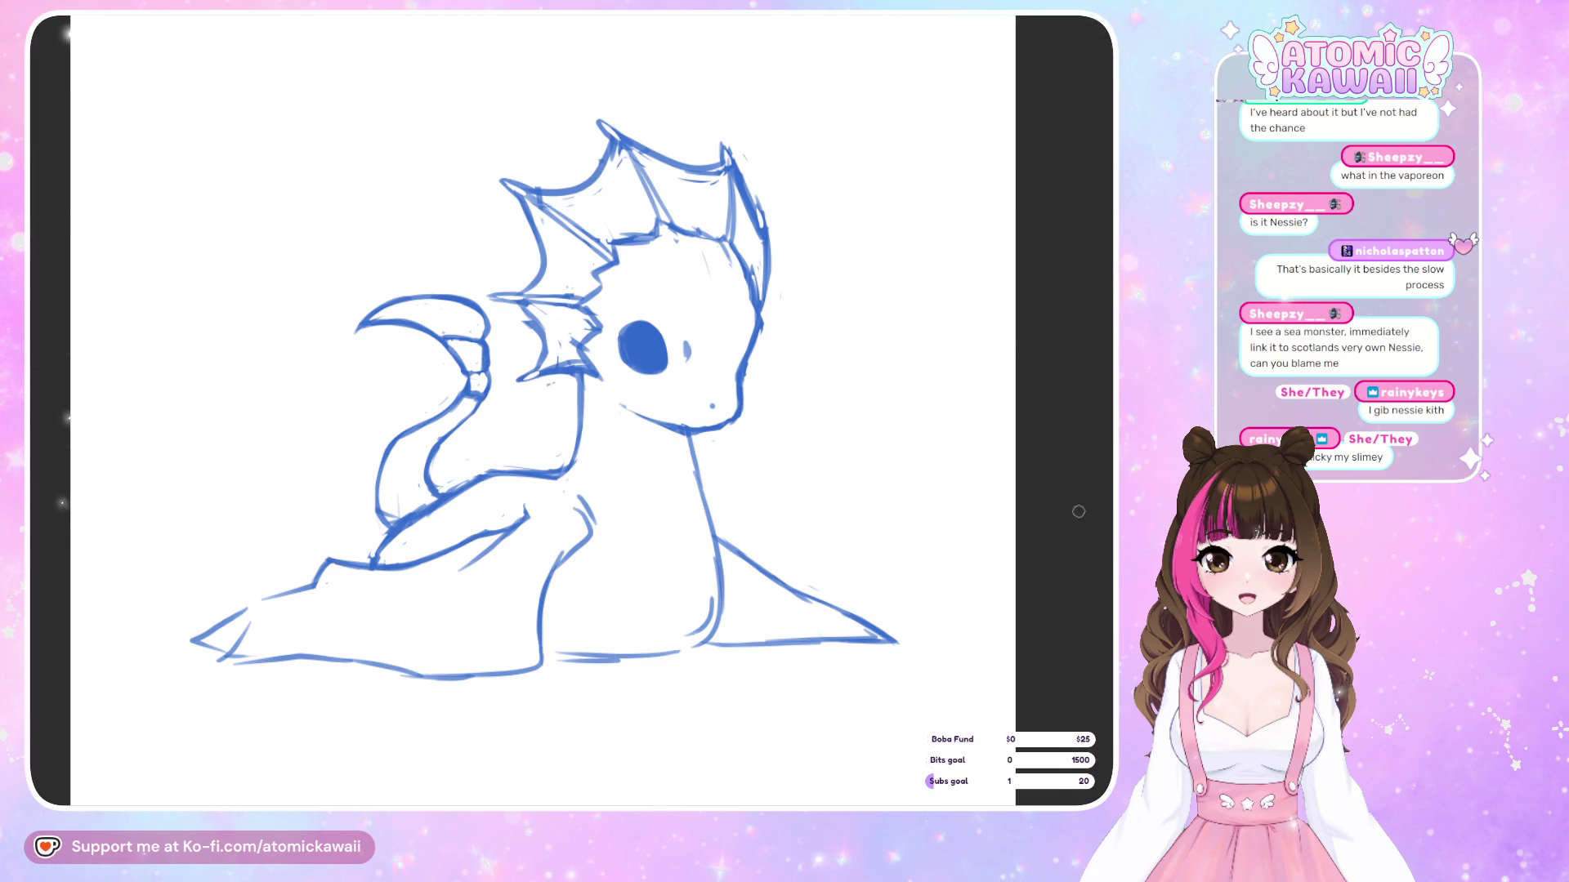
Mirror the canvas view to check the sea-dragon's proportions, then flip it back
{"action": "key", "text": "m"}
{"action": "key", "text": "m"}
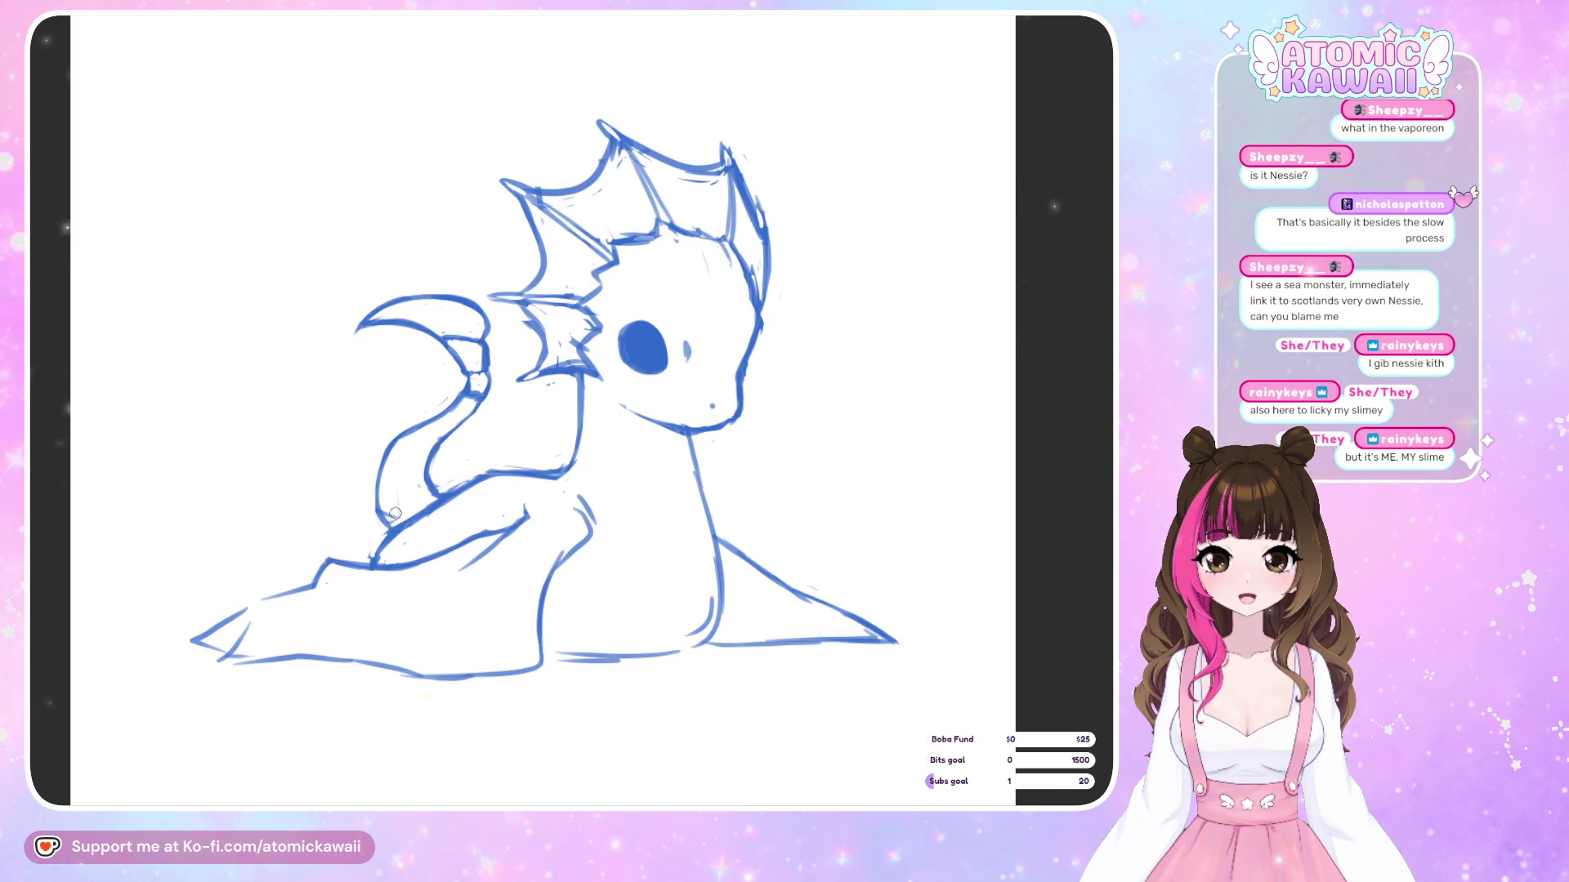
{"action": "key", "text": "m"}
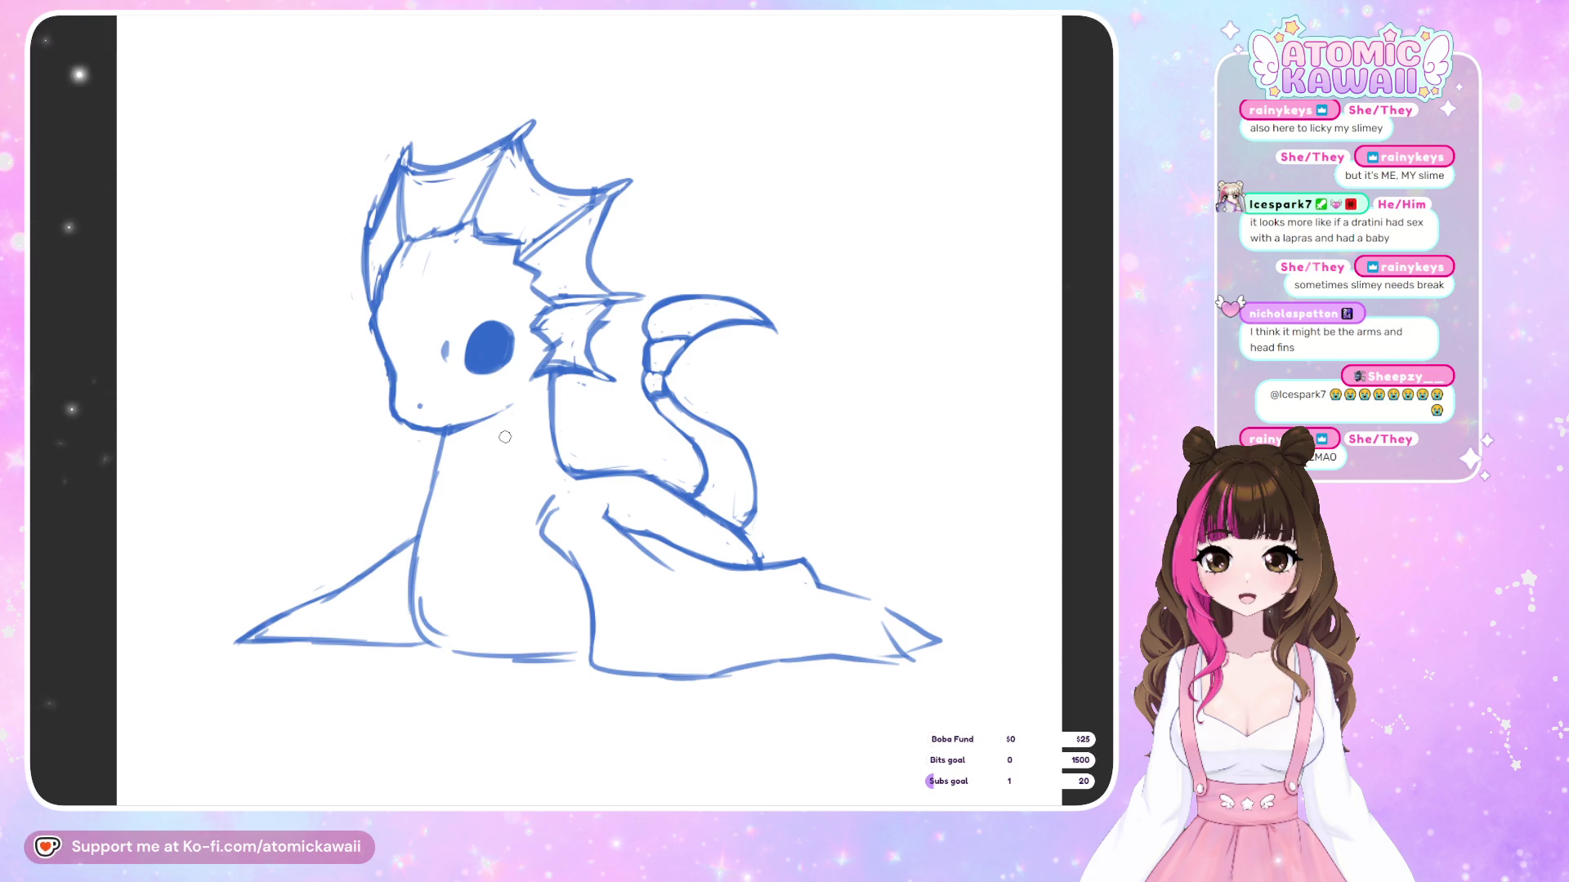
Sketch new lines down the neck fin and along its lower edge, drawing in mirrored view
{"action": "scroll", "coordinate": [507, 437], "scroll_direction": "up", "scroll_amount": 1}
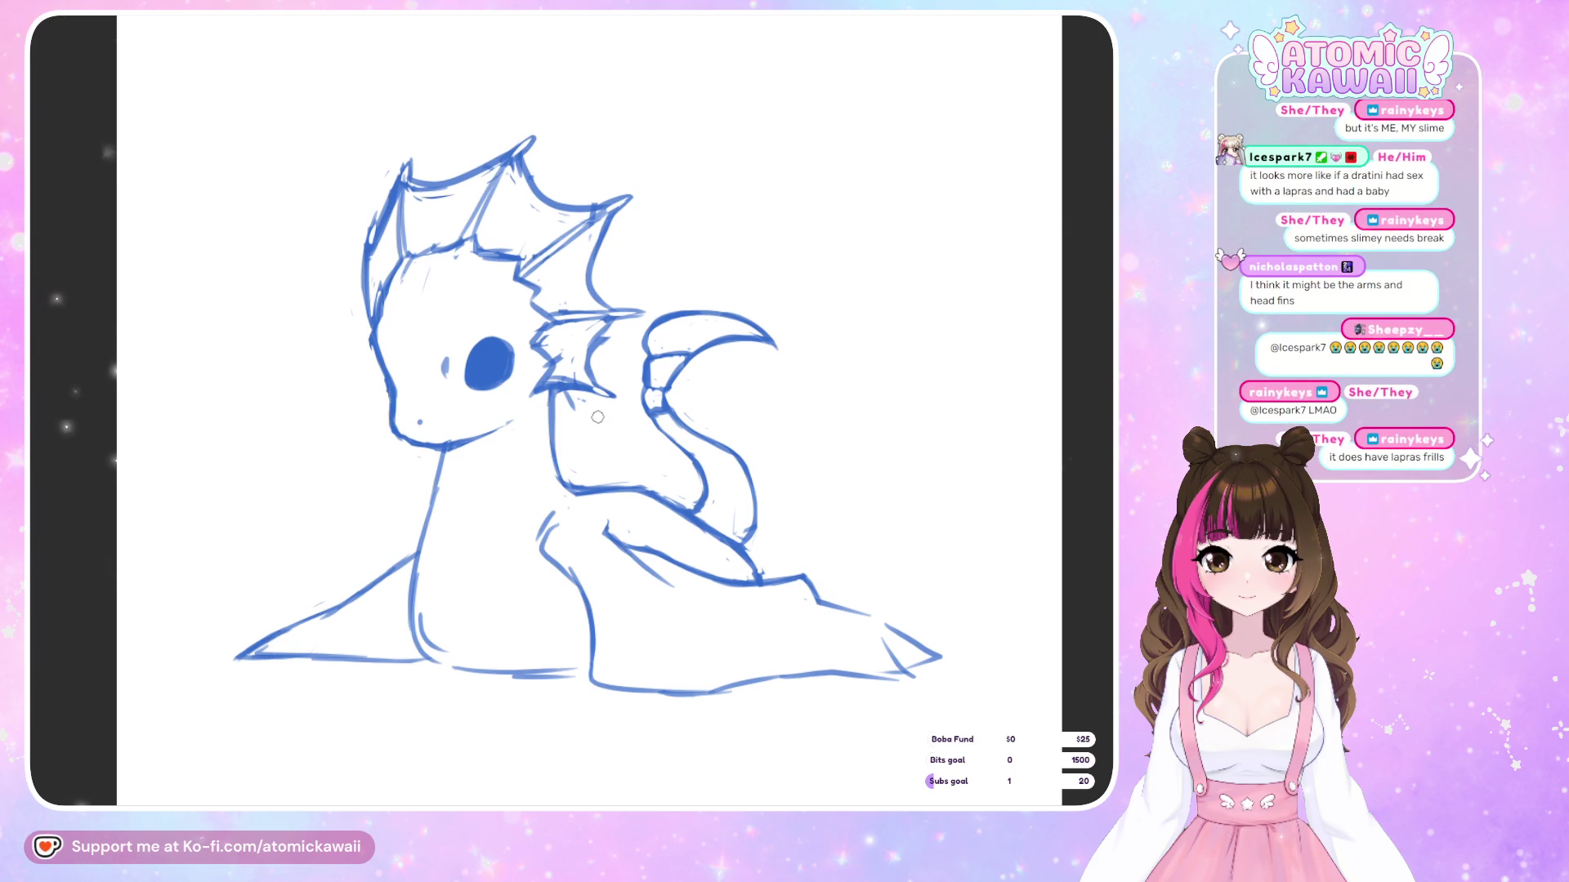
{"action": "key", "text": "h"}
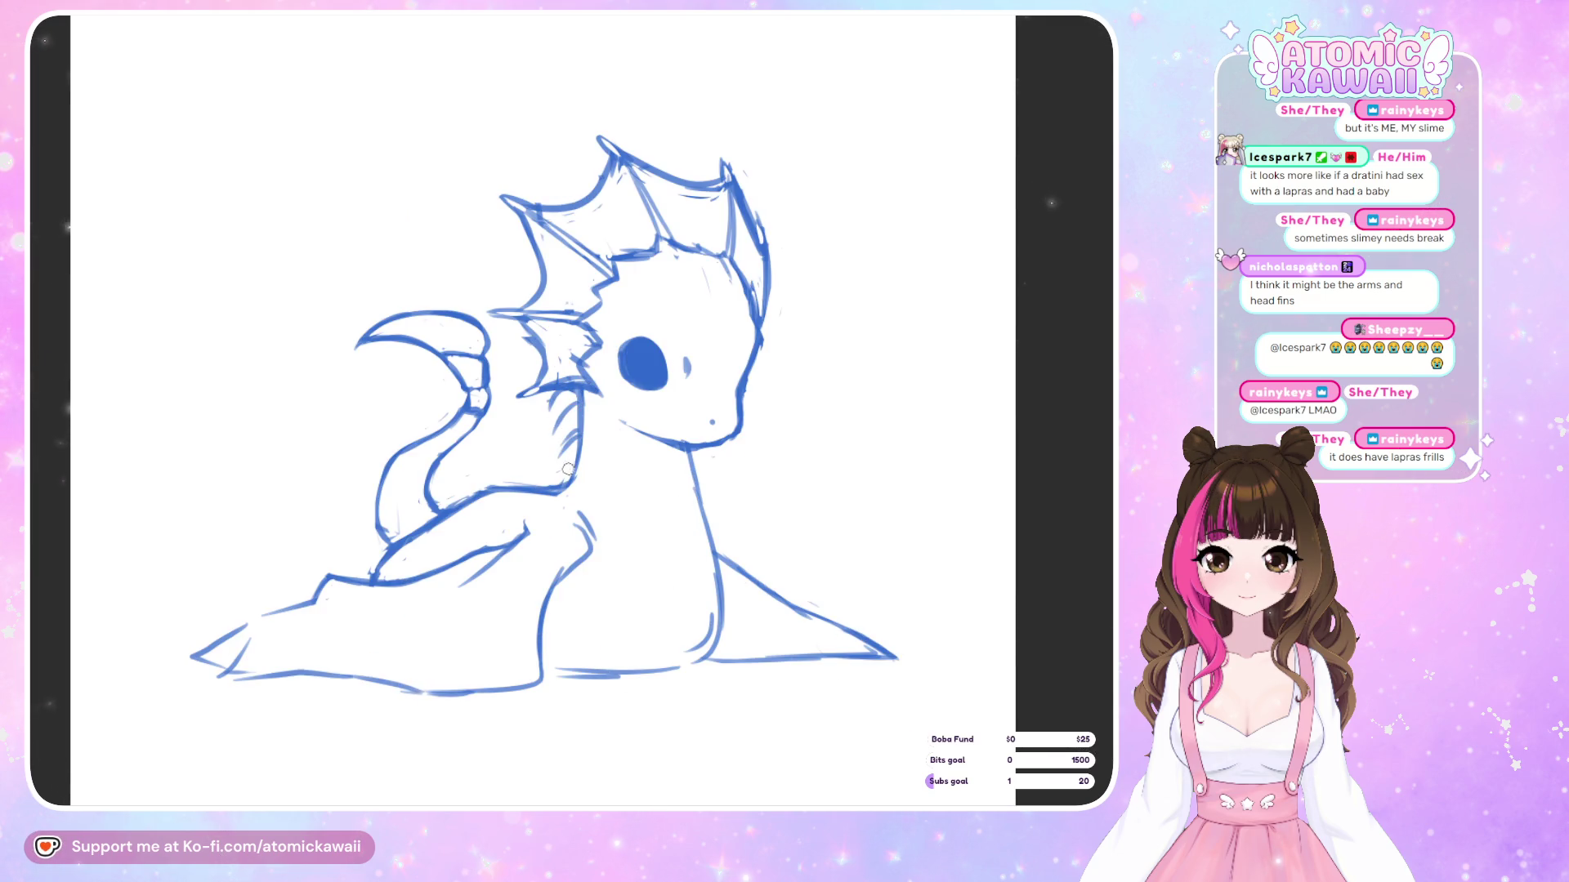
{"action": "left_click_drag", "start_coordinate": [582, 435], "coordinate": [566, 491]}
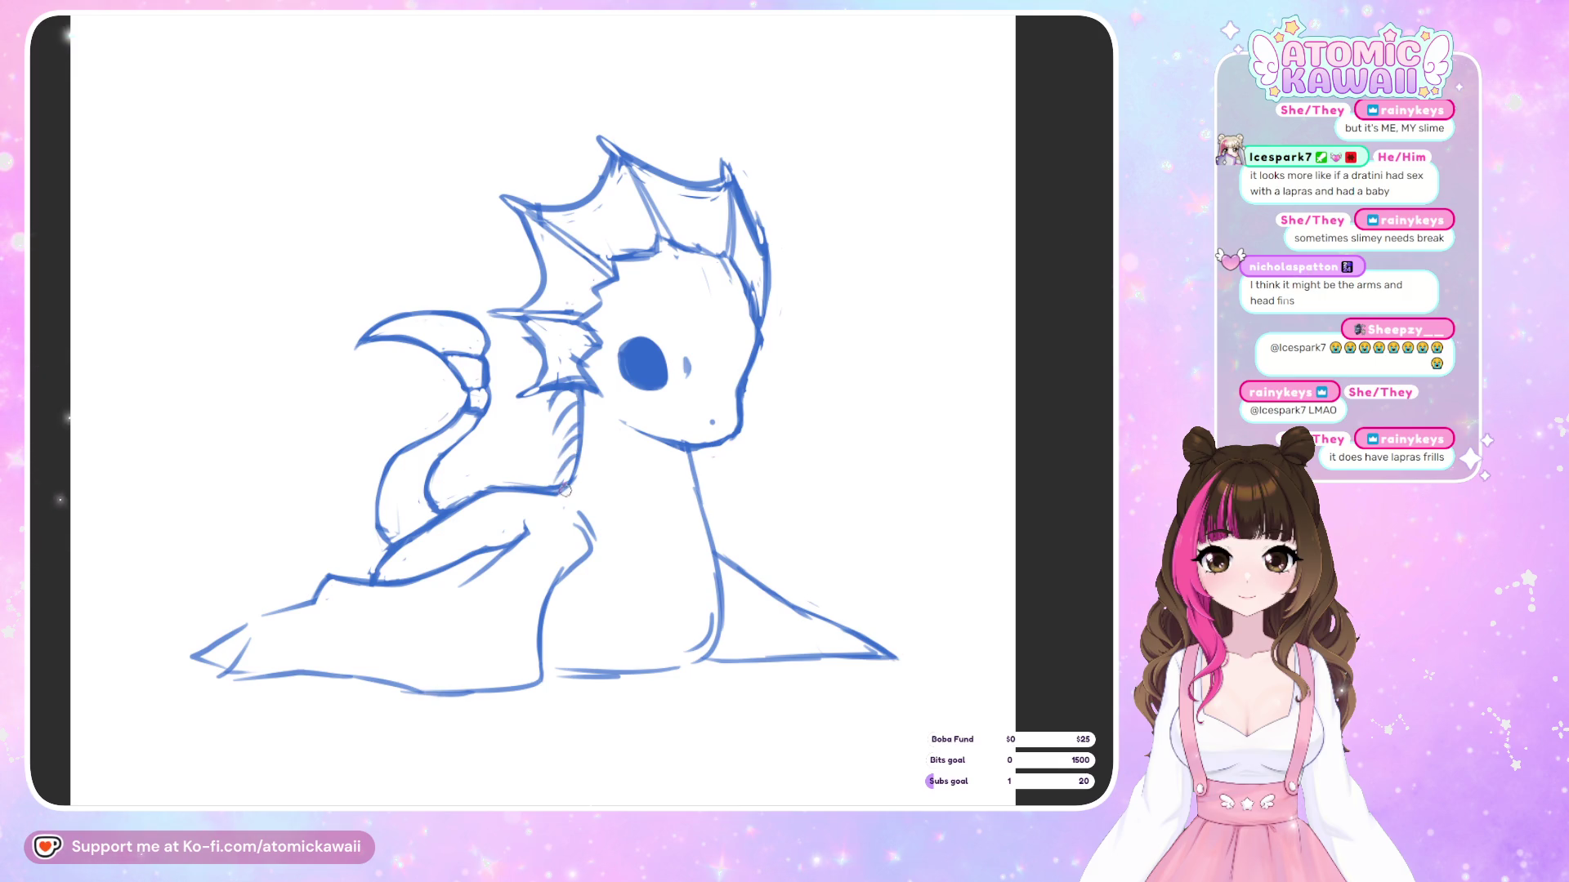
{"action": "key", "text": "h"}
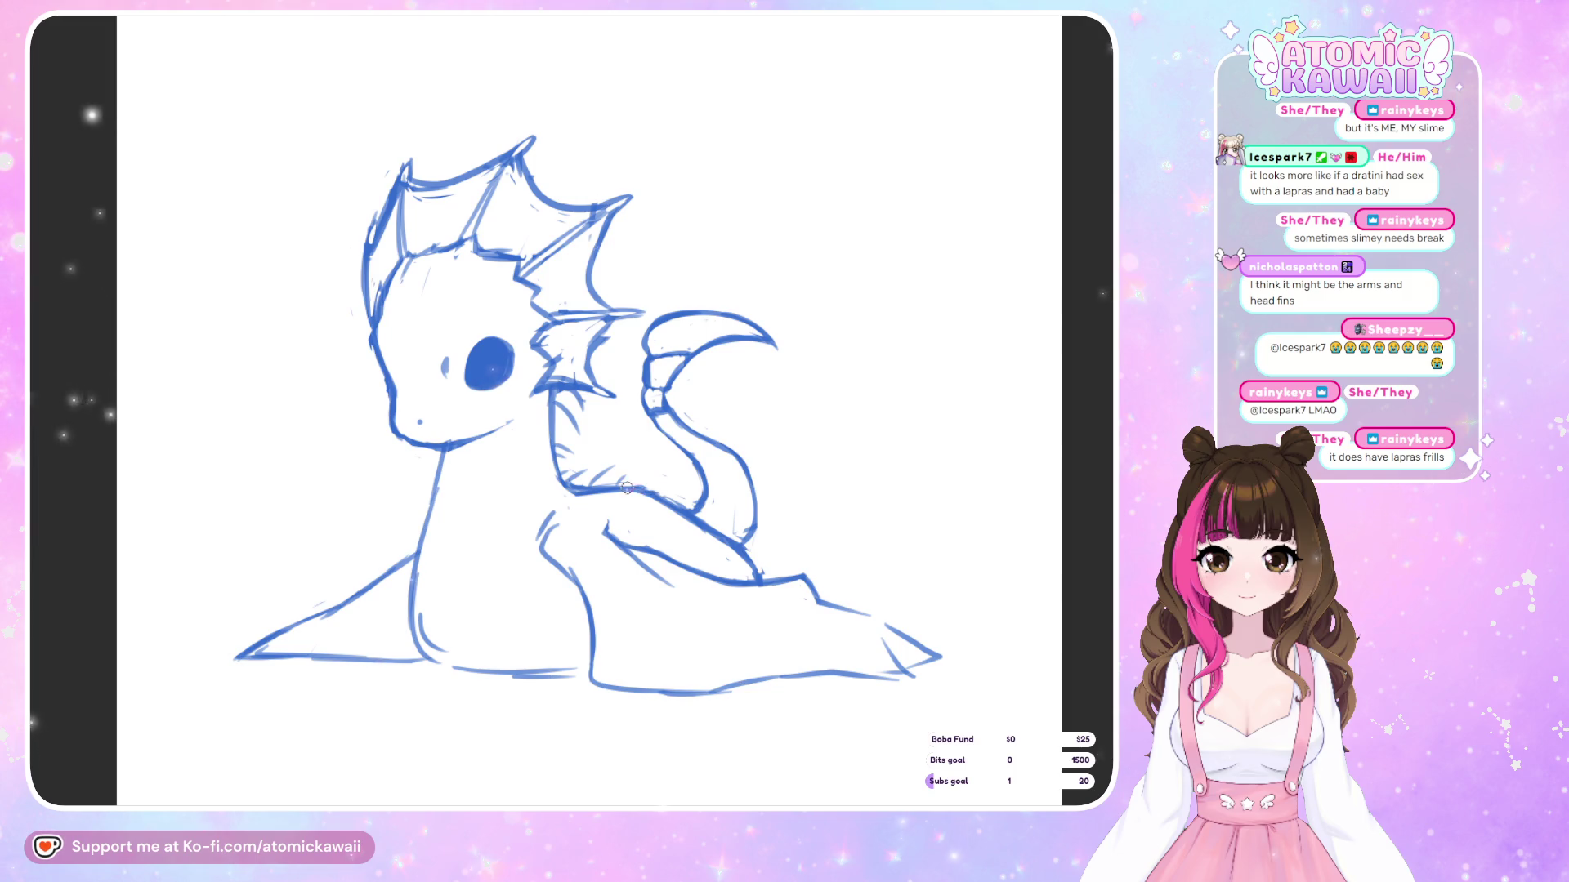
{"action": "left_click_drag", "start_coordinate": [642, 482], "coordinate": [681, 497]}
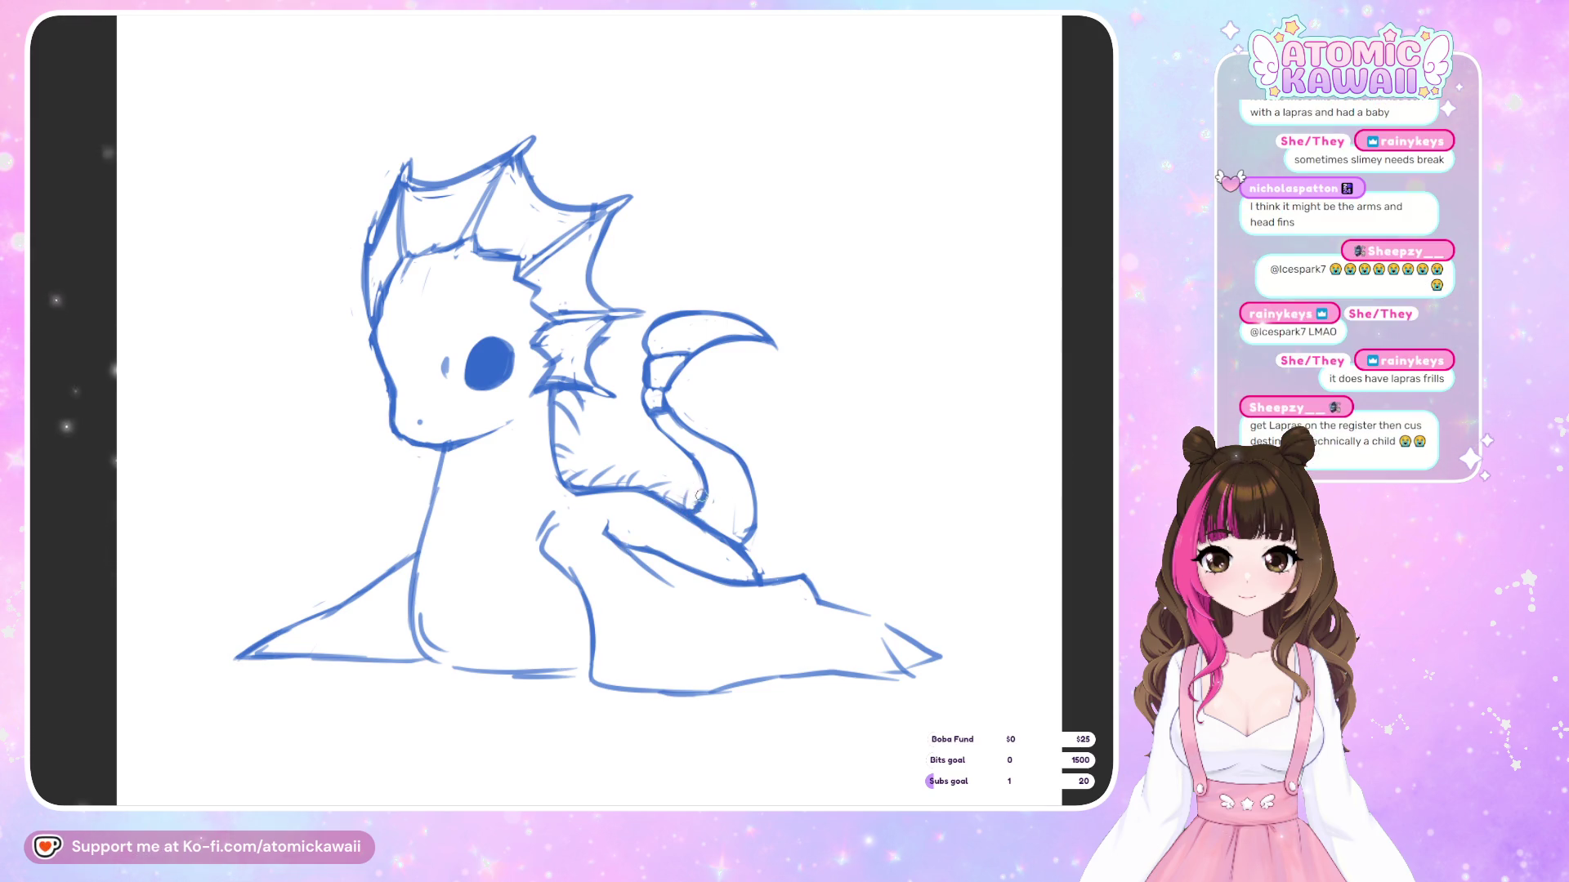
Add a short rib line on the neck fin and check the detail in mirrored view
{"action": "key", "text": "m"}
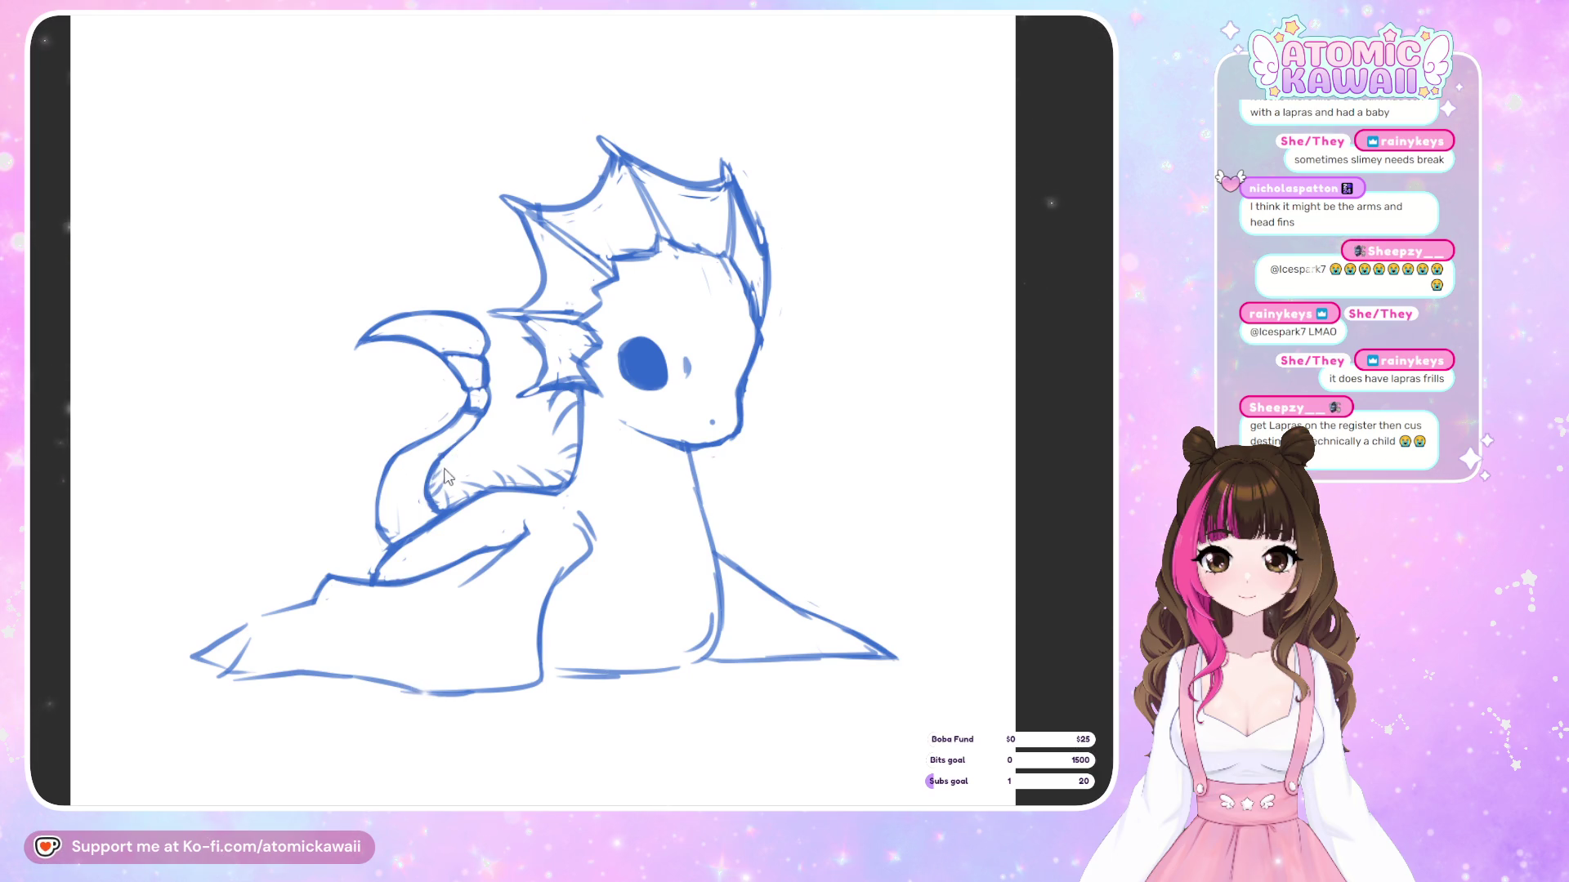
{"action": "key", "text": "m"}
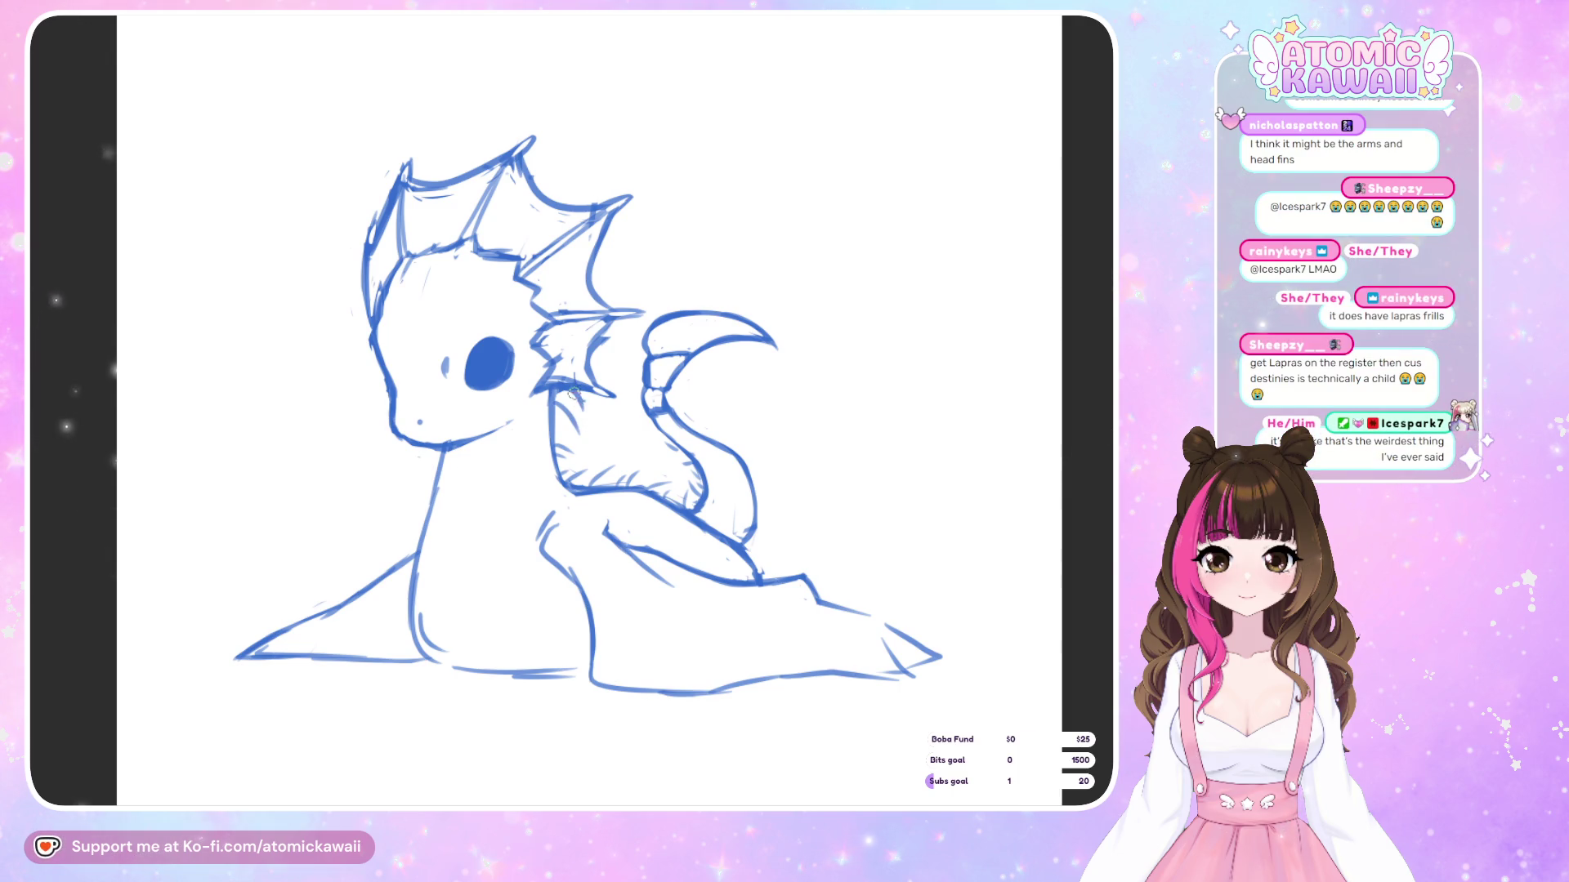
{"action": "left_click_drag", "start_coordinate": [574, 393], "coordinate": [580, 429]}
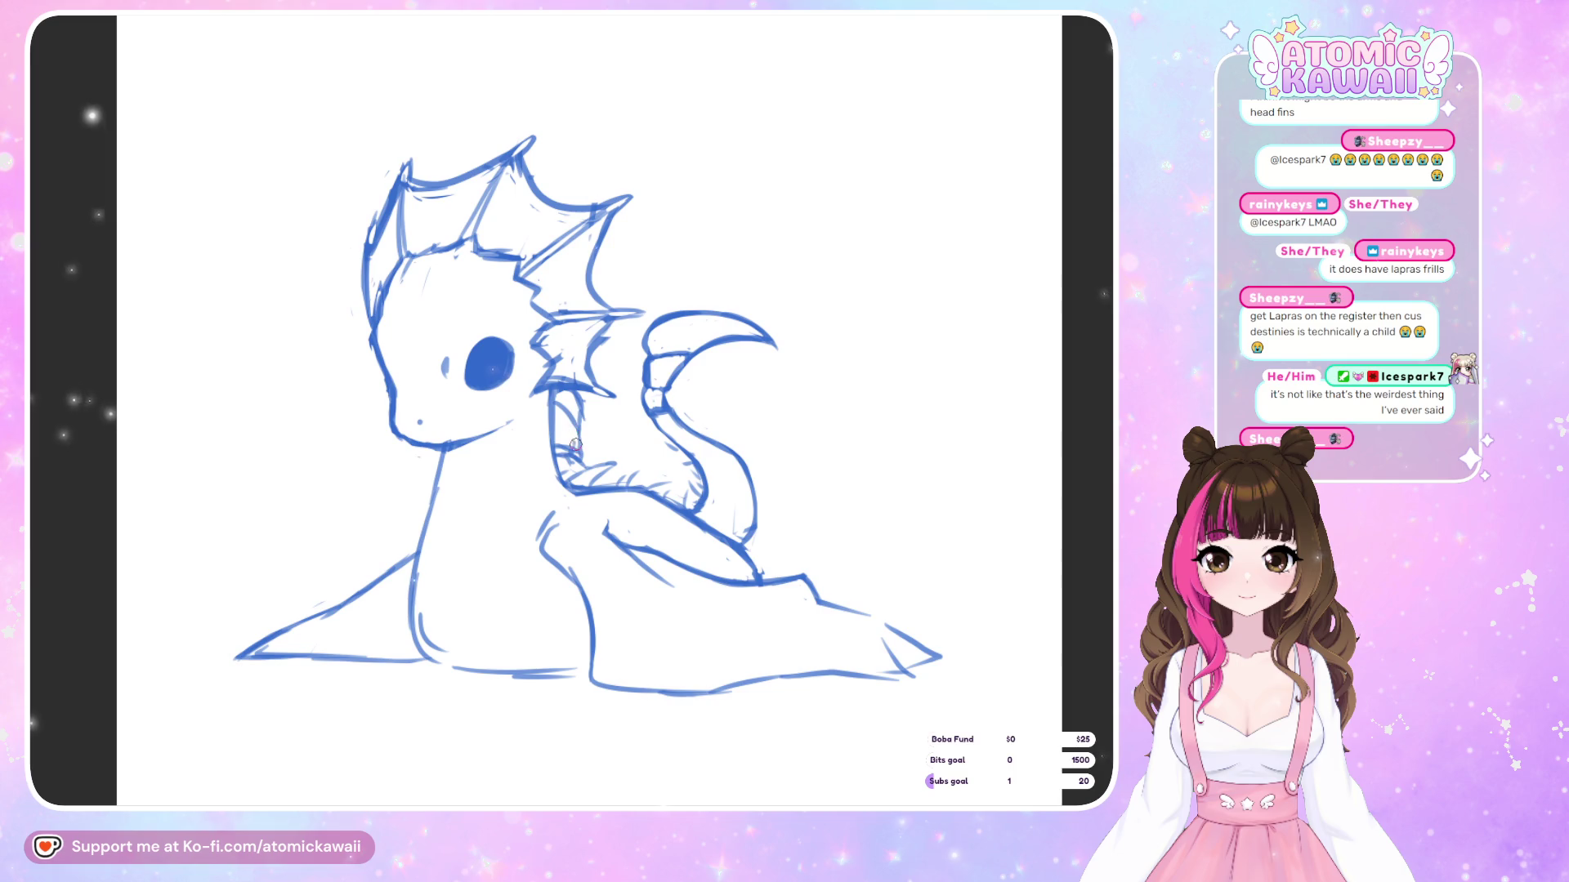
{"action": "key", "text": "m"}
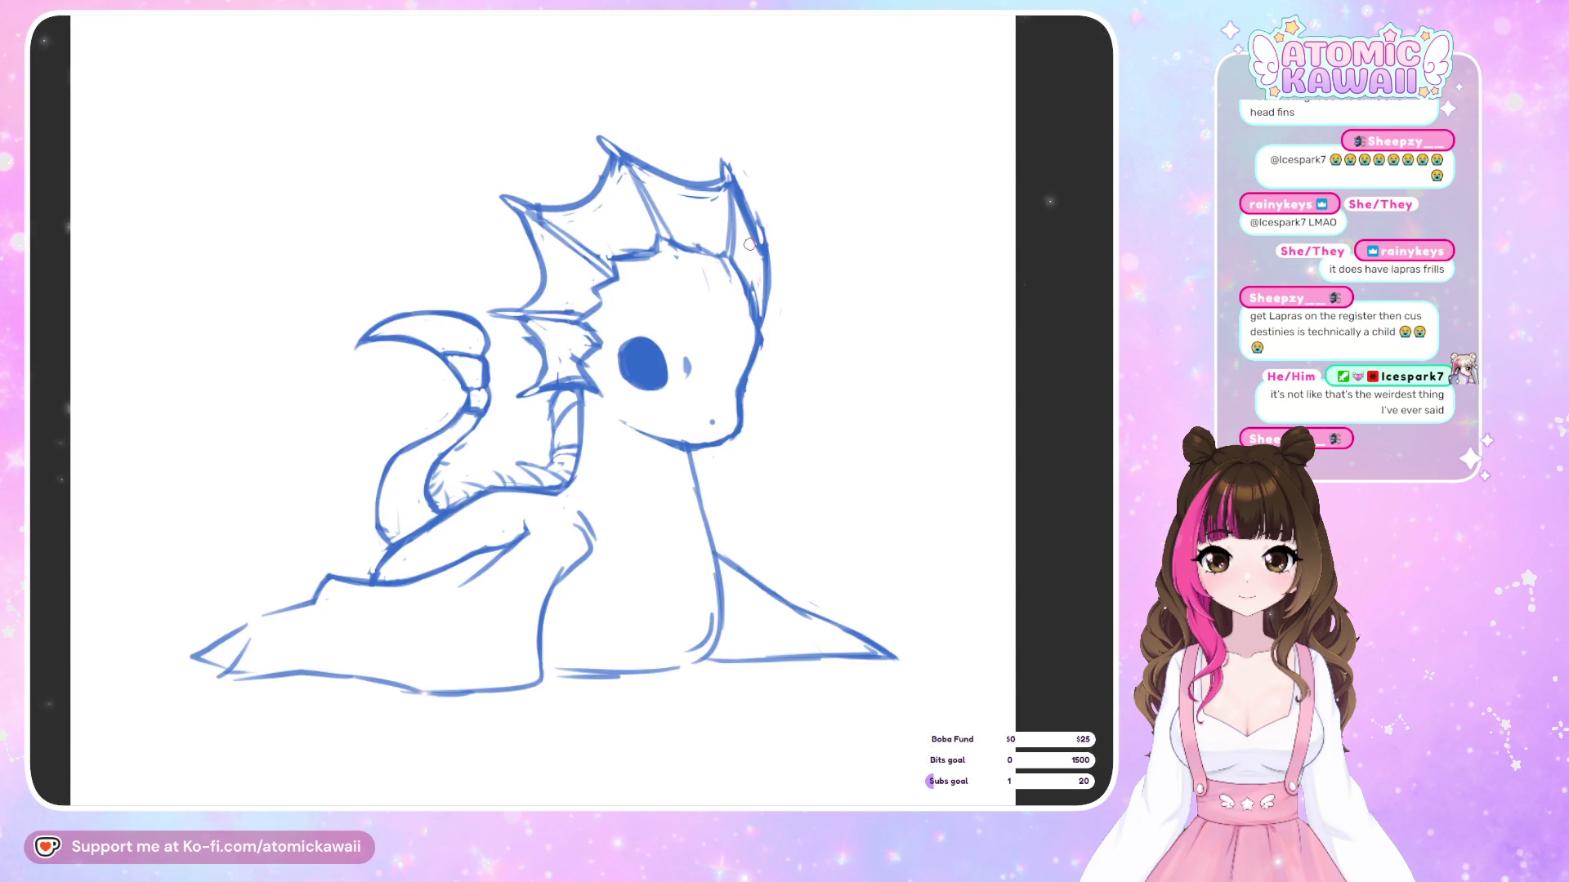
{"action": "key", "text": "m"}
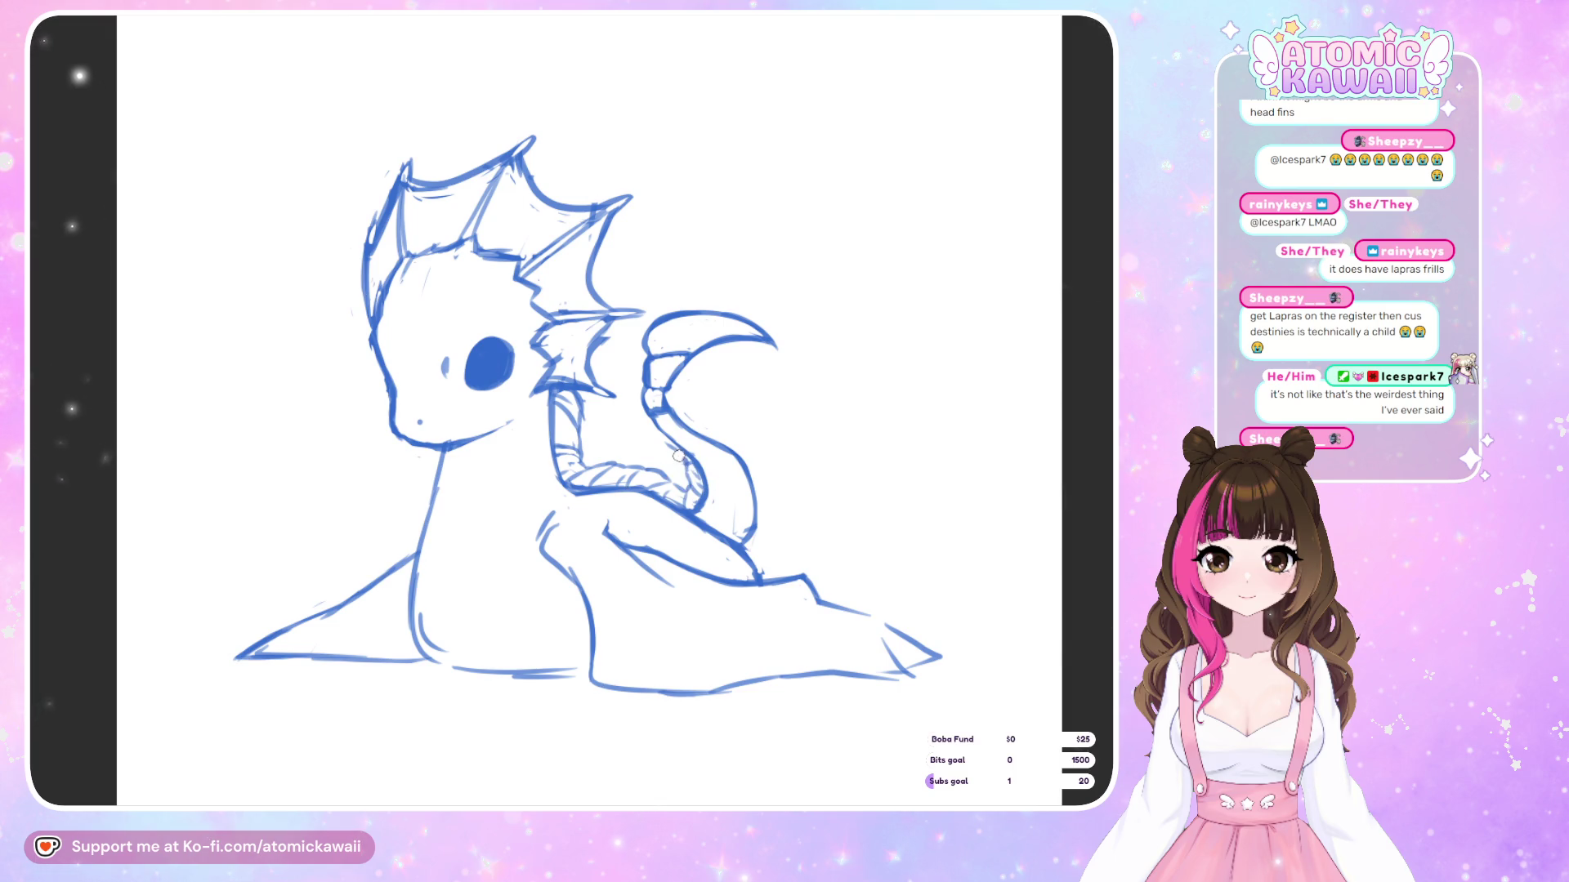
{"action": "key", "text": "m"}
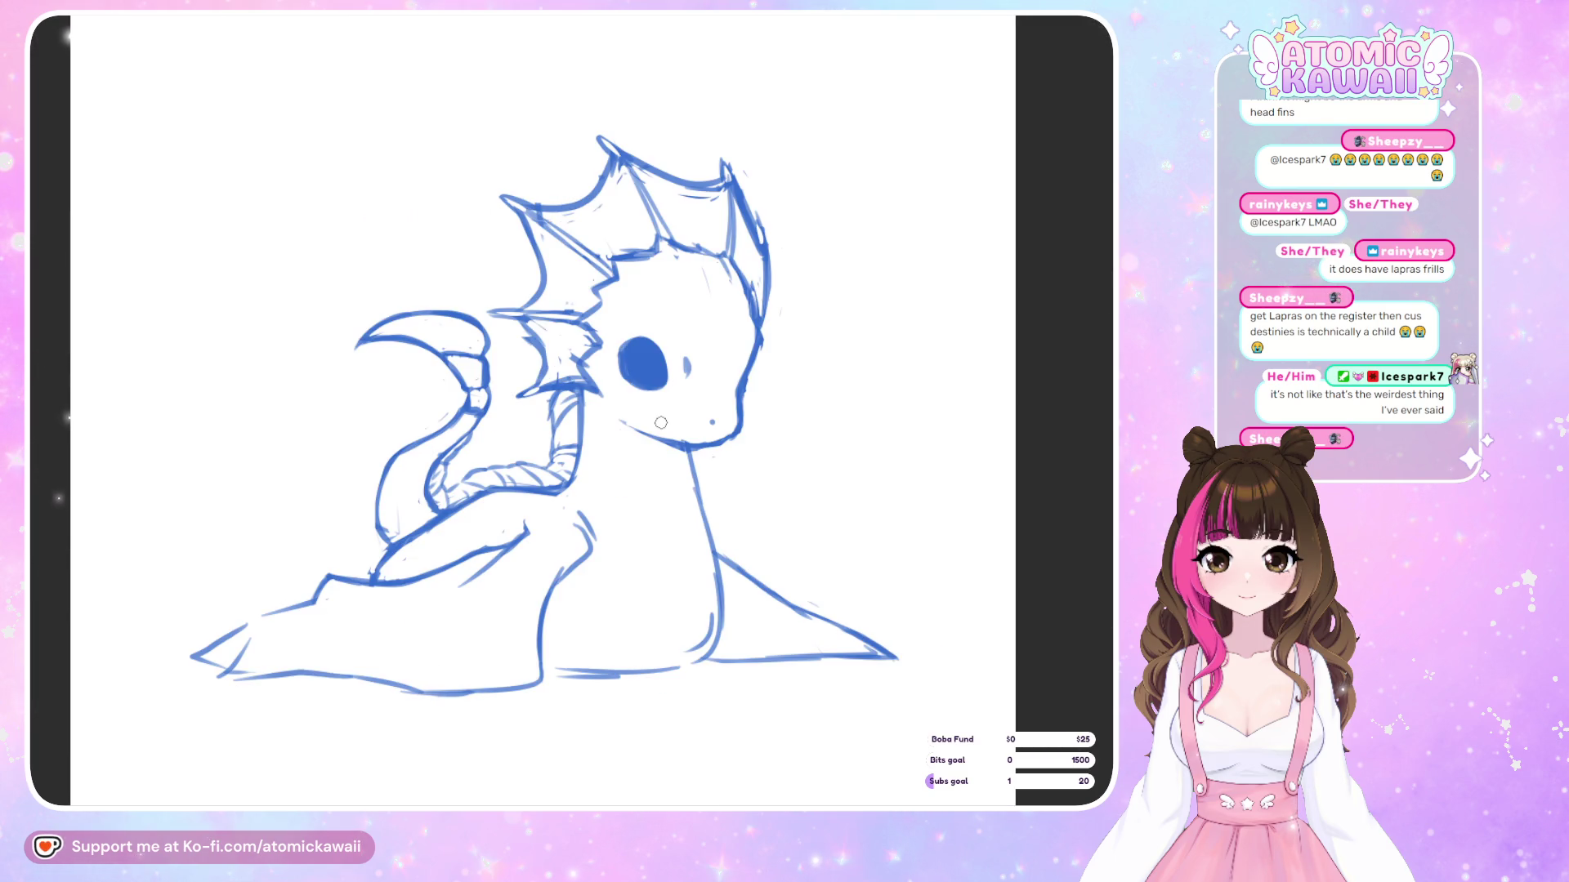
{"action": "key", "text": "m"}
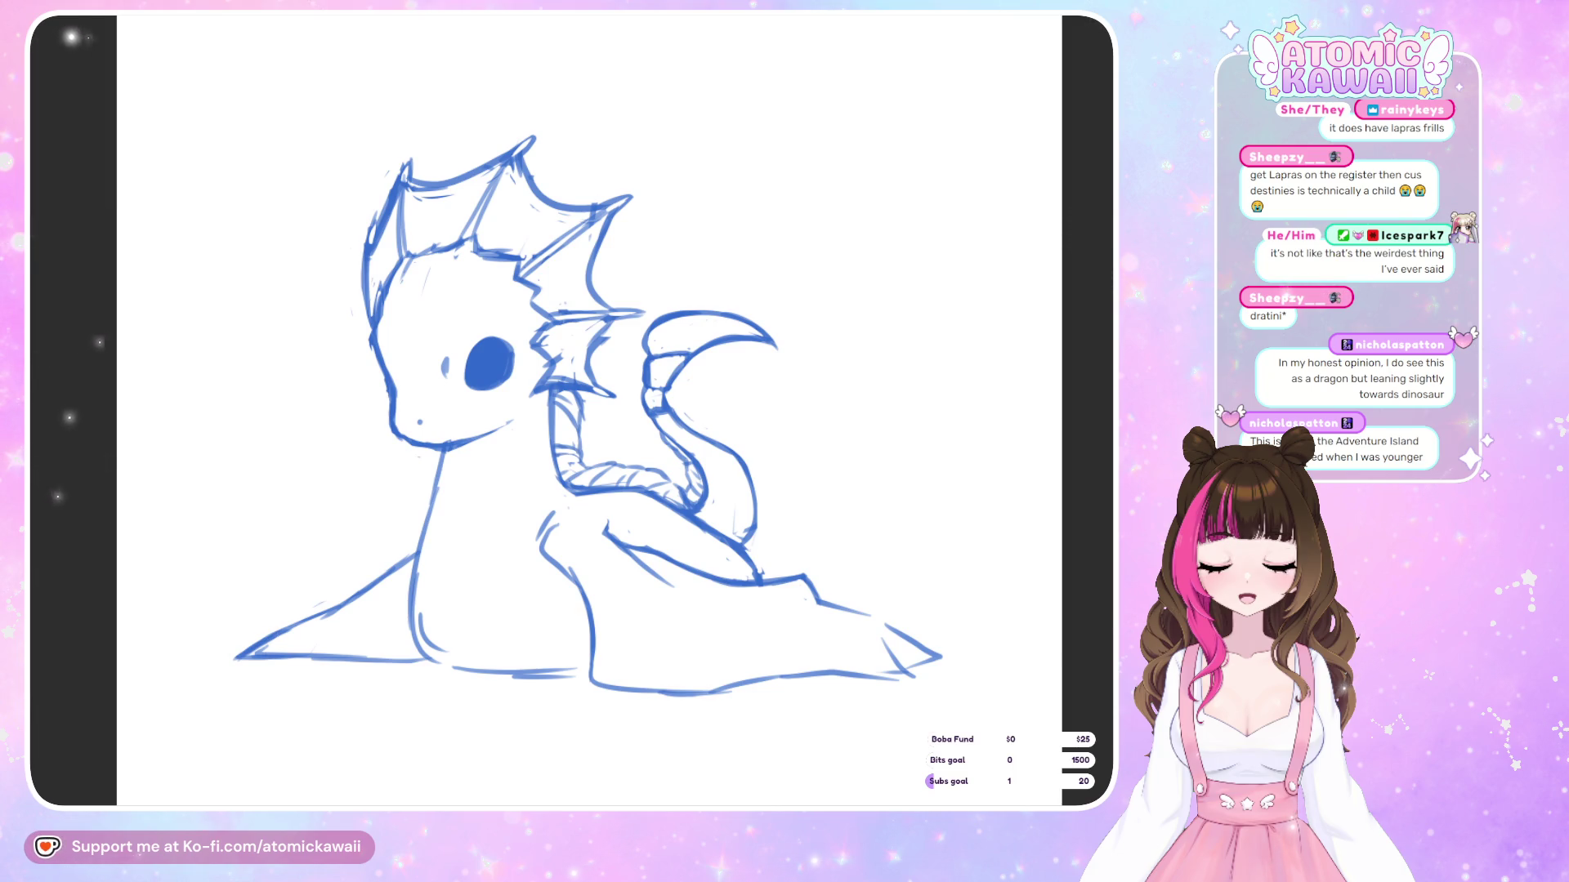
Paste the dragon reference into the sketch canvas, enlarged in the top-right corner
{"action": "key", "text": "alt+Tab"}
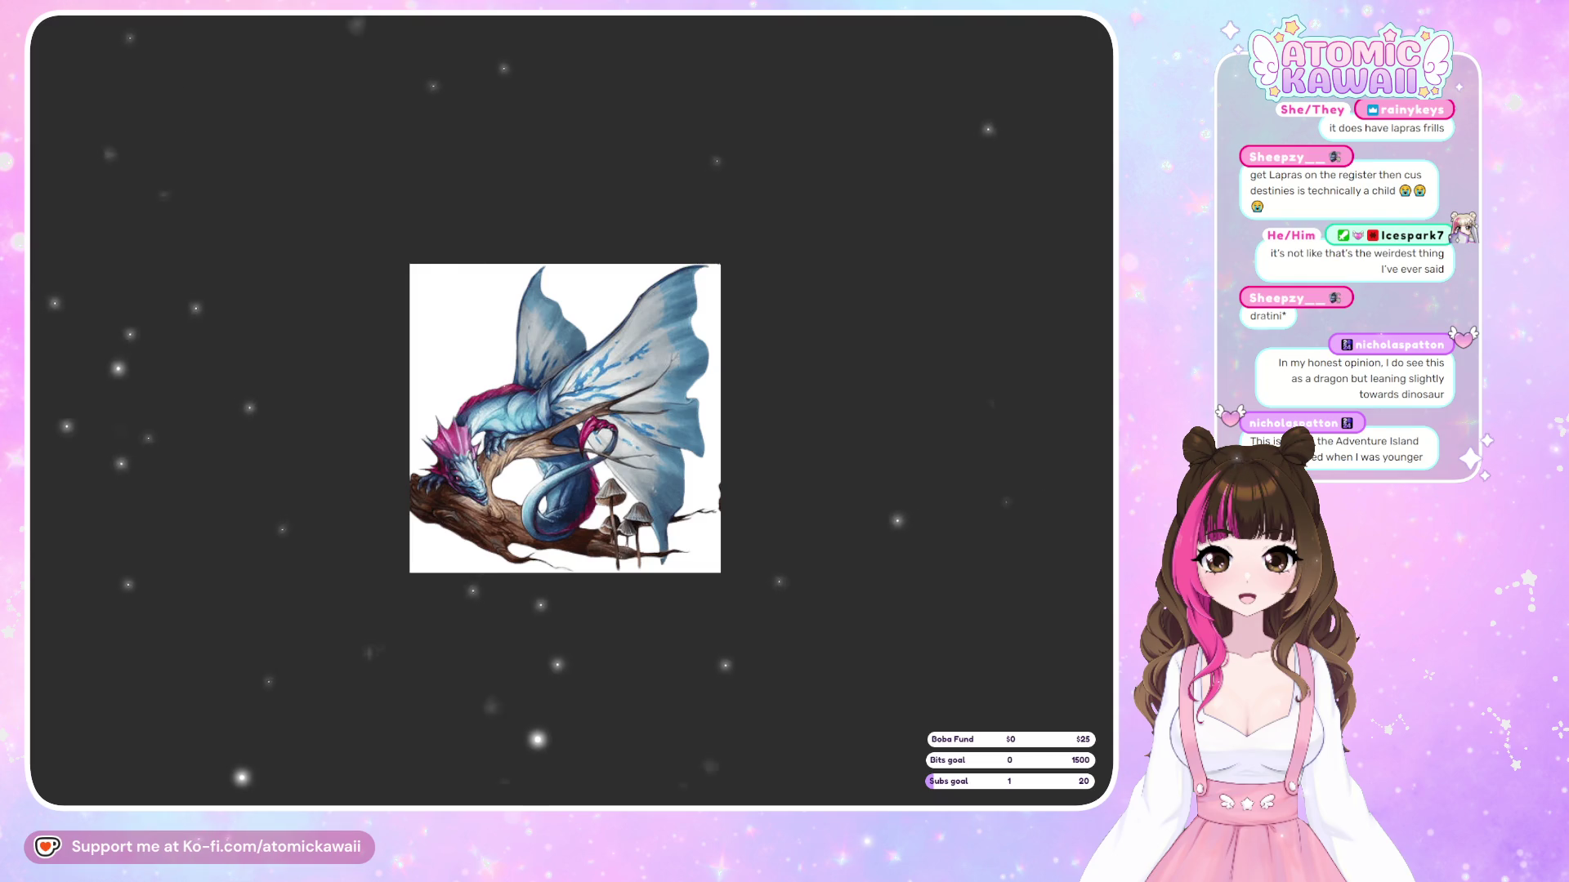
{"action": "key", "text": "alt+Tab"}
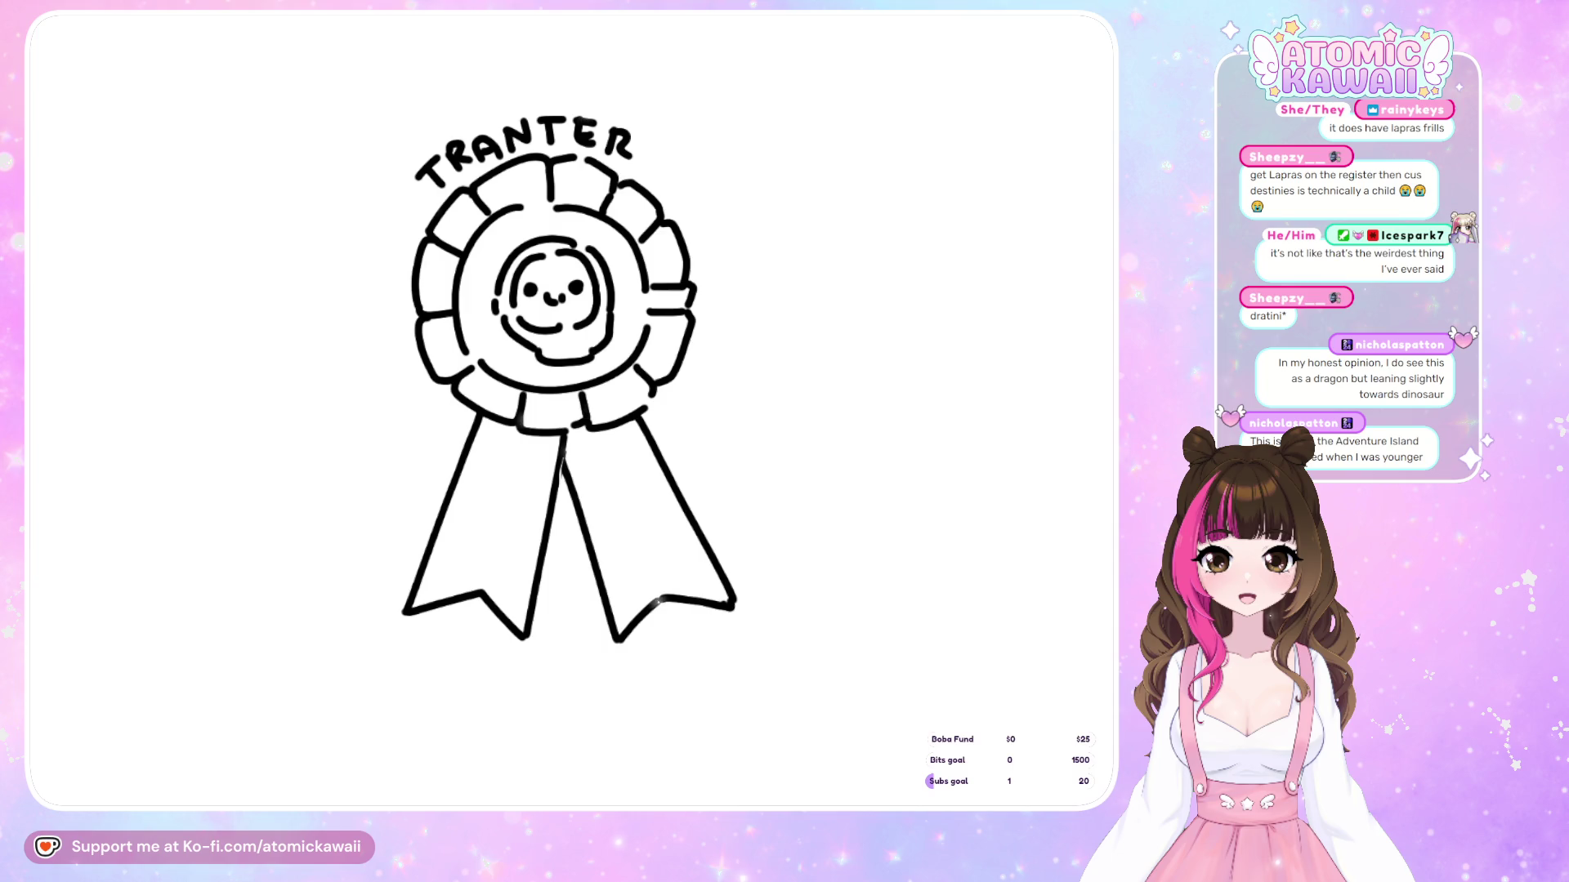
{"action": "key", "text": "alt+Tab"}
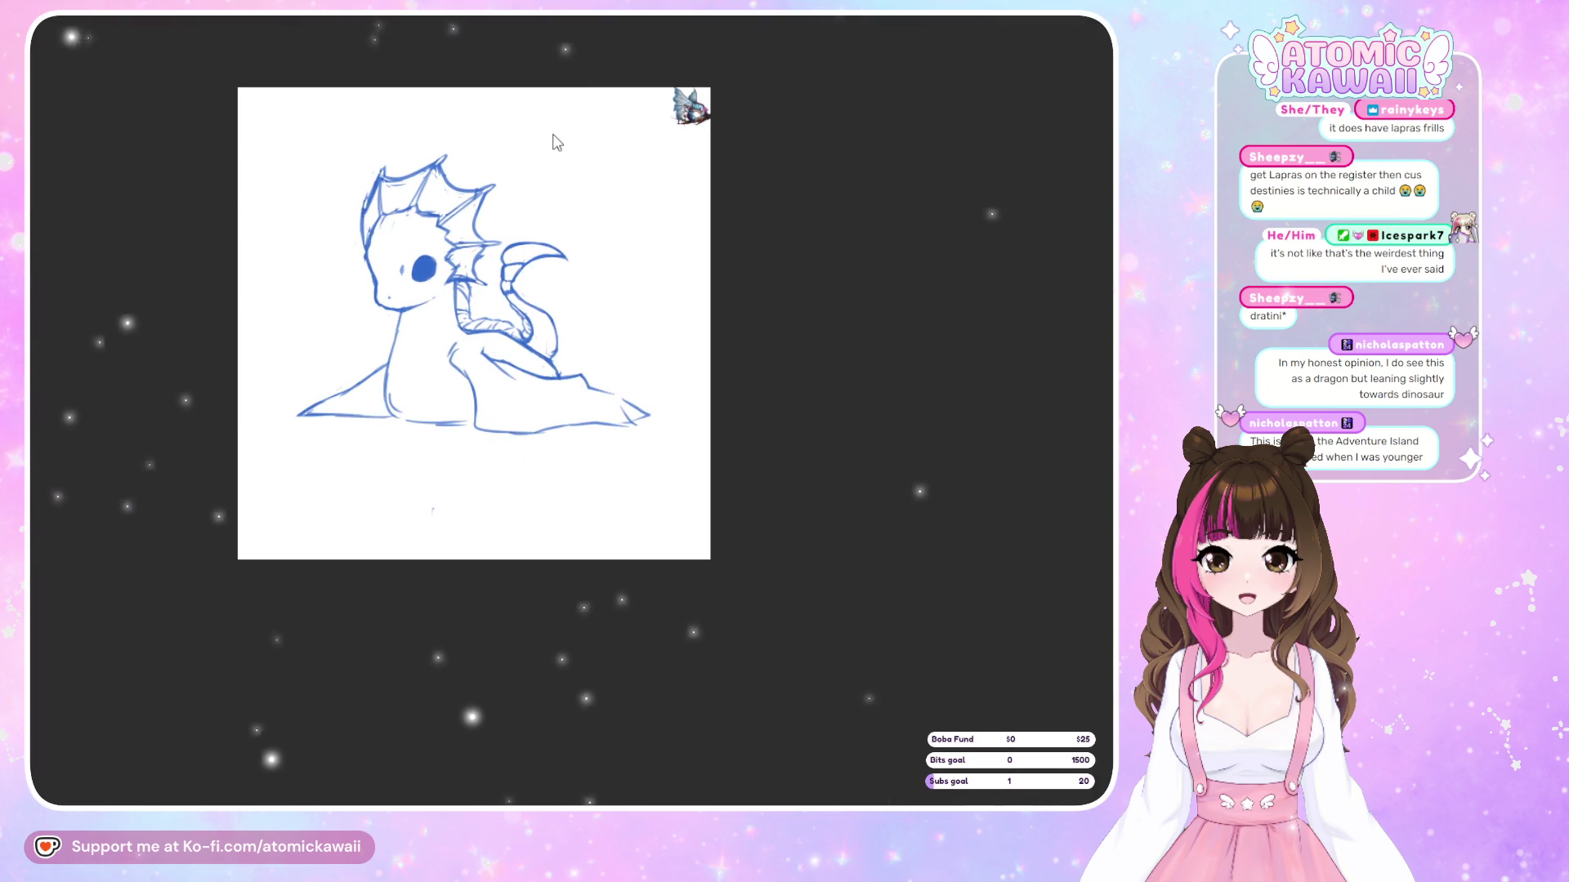
{"action": "key", "text": "ctrl+t"}
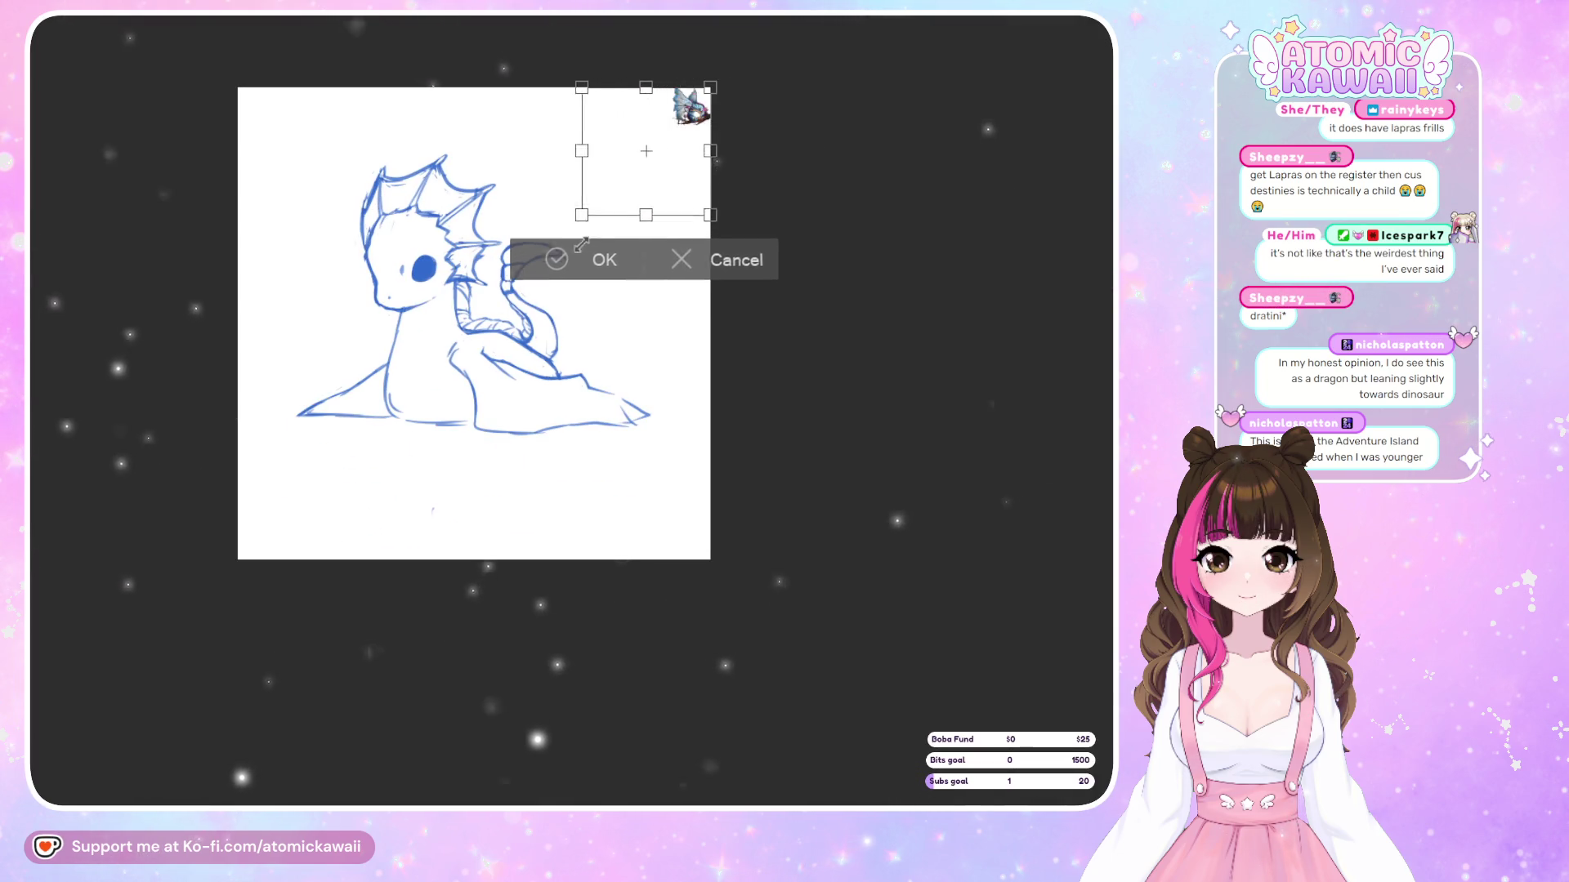
{"action": "mouse_move", "coordinate": [605, 205]}
{"action": "left_mouse_down"}
{"action": "mouse_move", "coordinate": [623, 287]}
{"action": "mouse_move", "coordinate": [602, 245]}
{"action": "mouse_move", "coordinate": [666, 204]}
{"action": "left_mouse_up"}
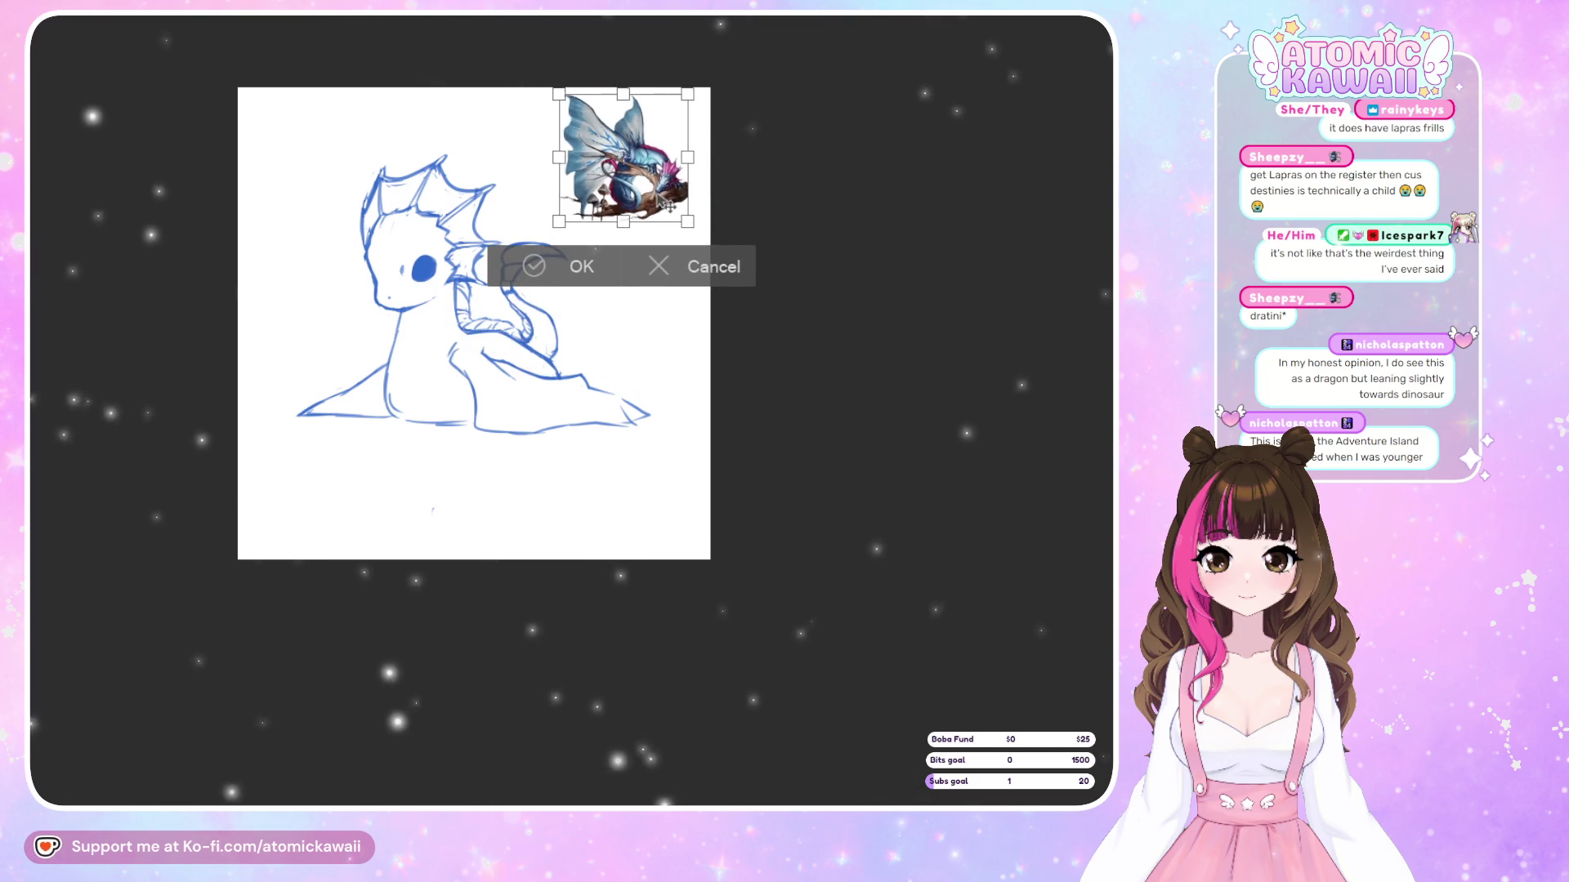
{"action": "left_click", "coordinate": [572, 260]}
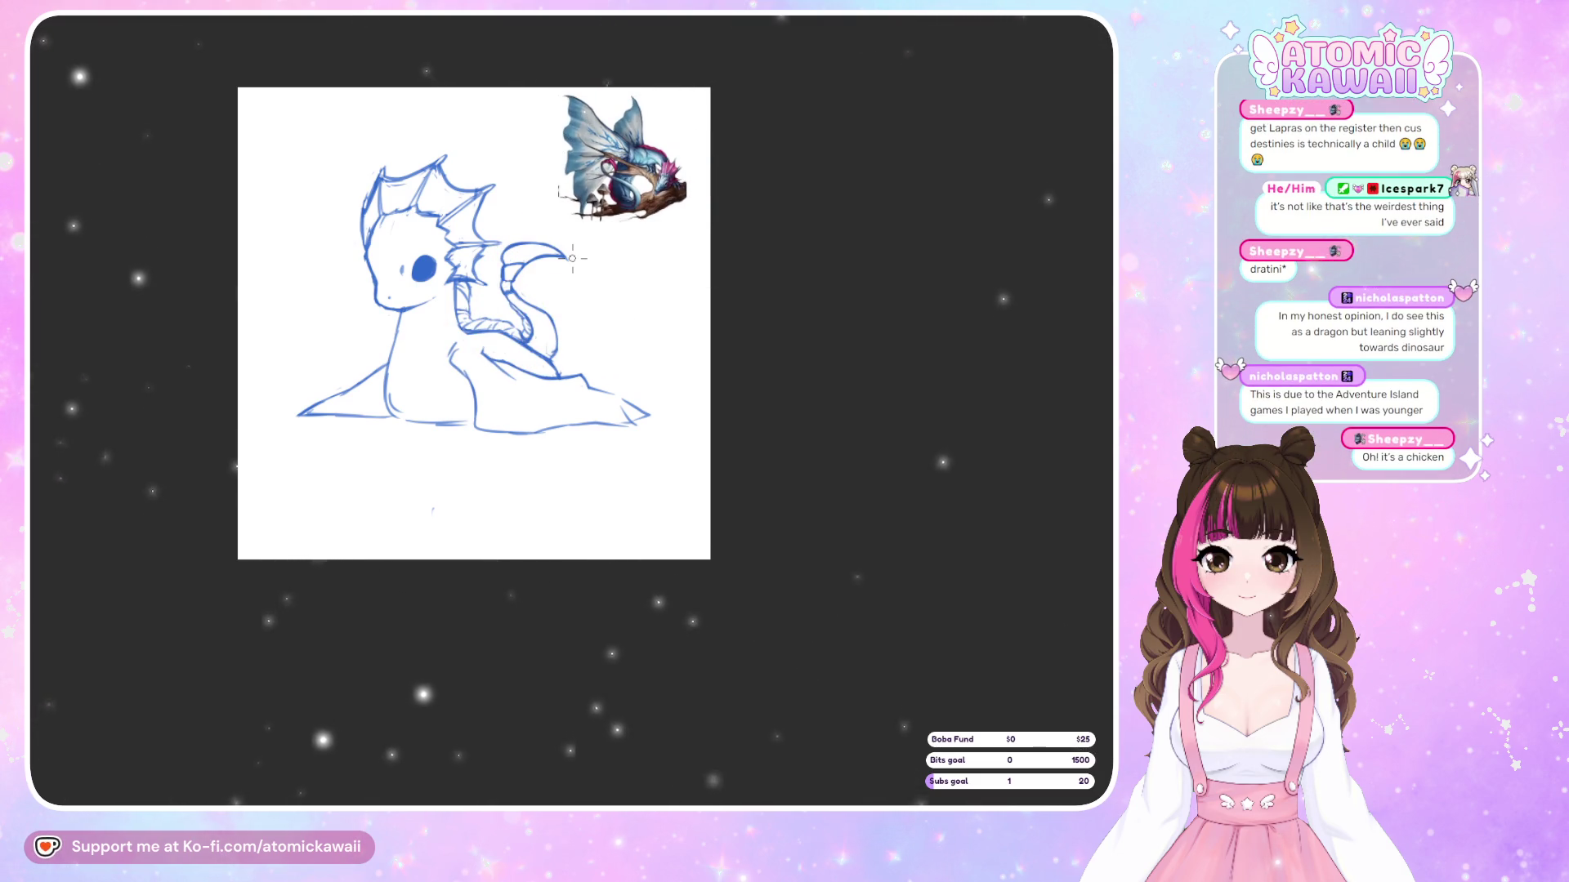
{"action": "scroll", "coordinate": [637, 117], "scroll_direction": "up", "scroll_amount": 5}
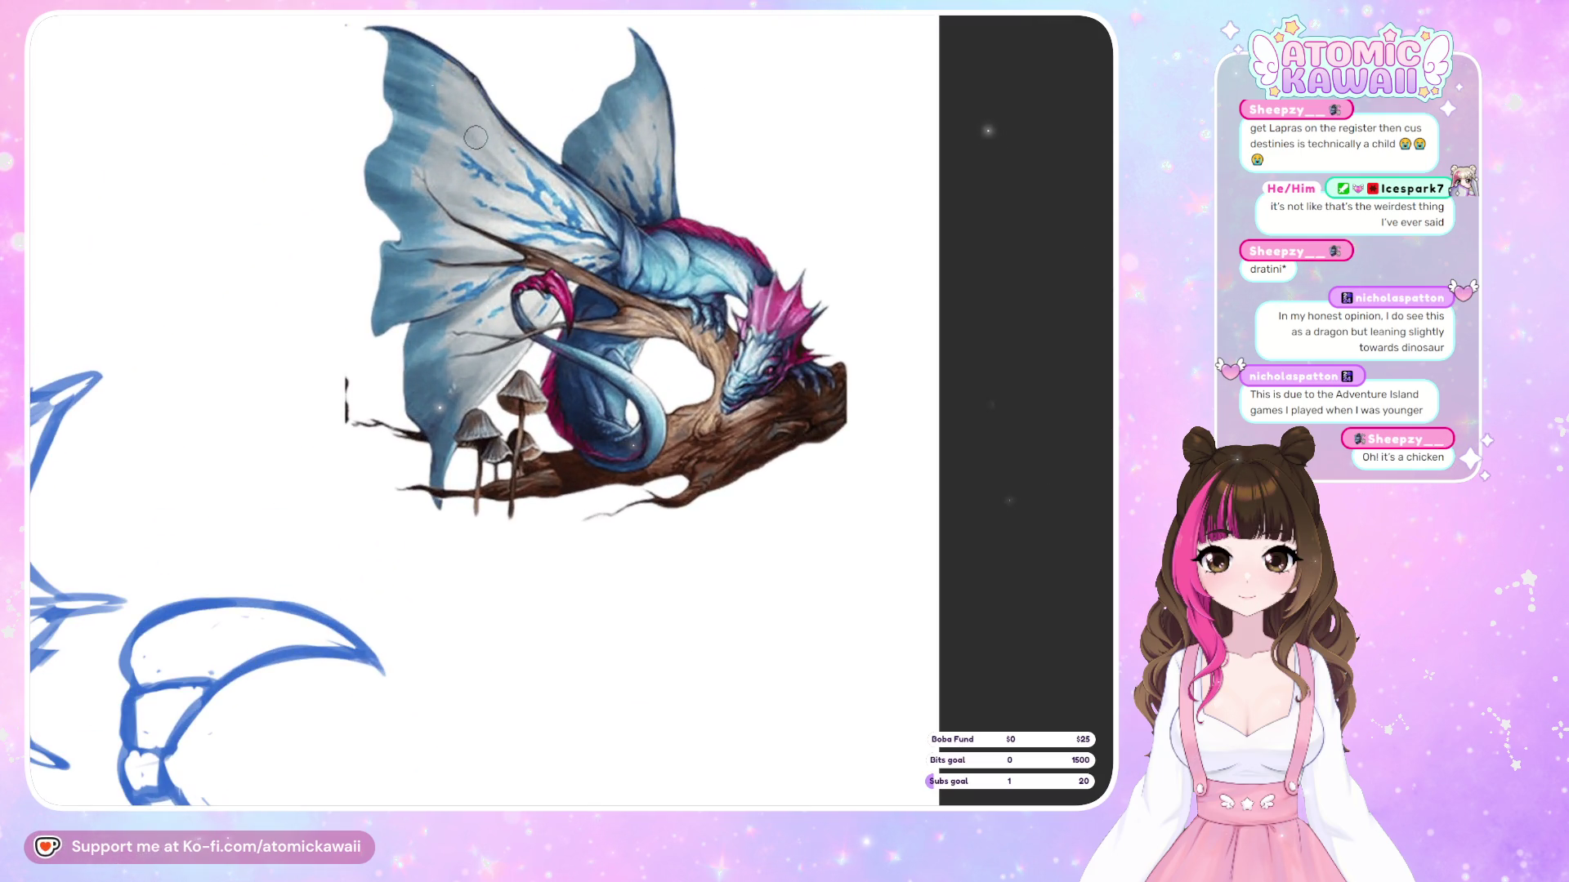
{"action": "scroll", "coordinate": [635, 123], "scroll_direction": "down", "scroll_amount": 2}
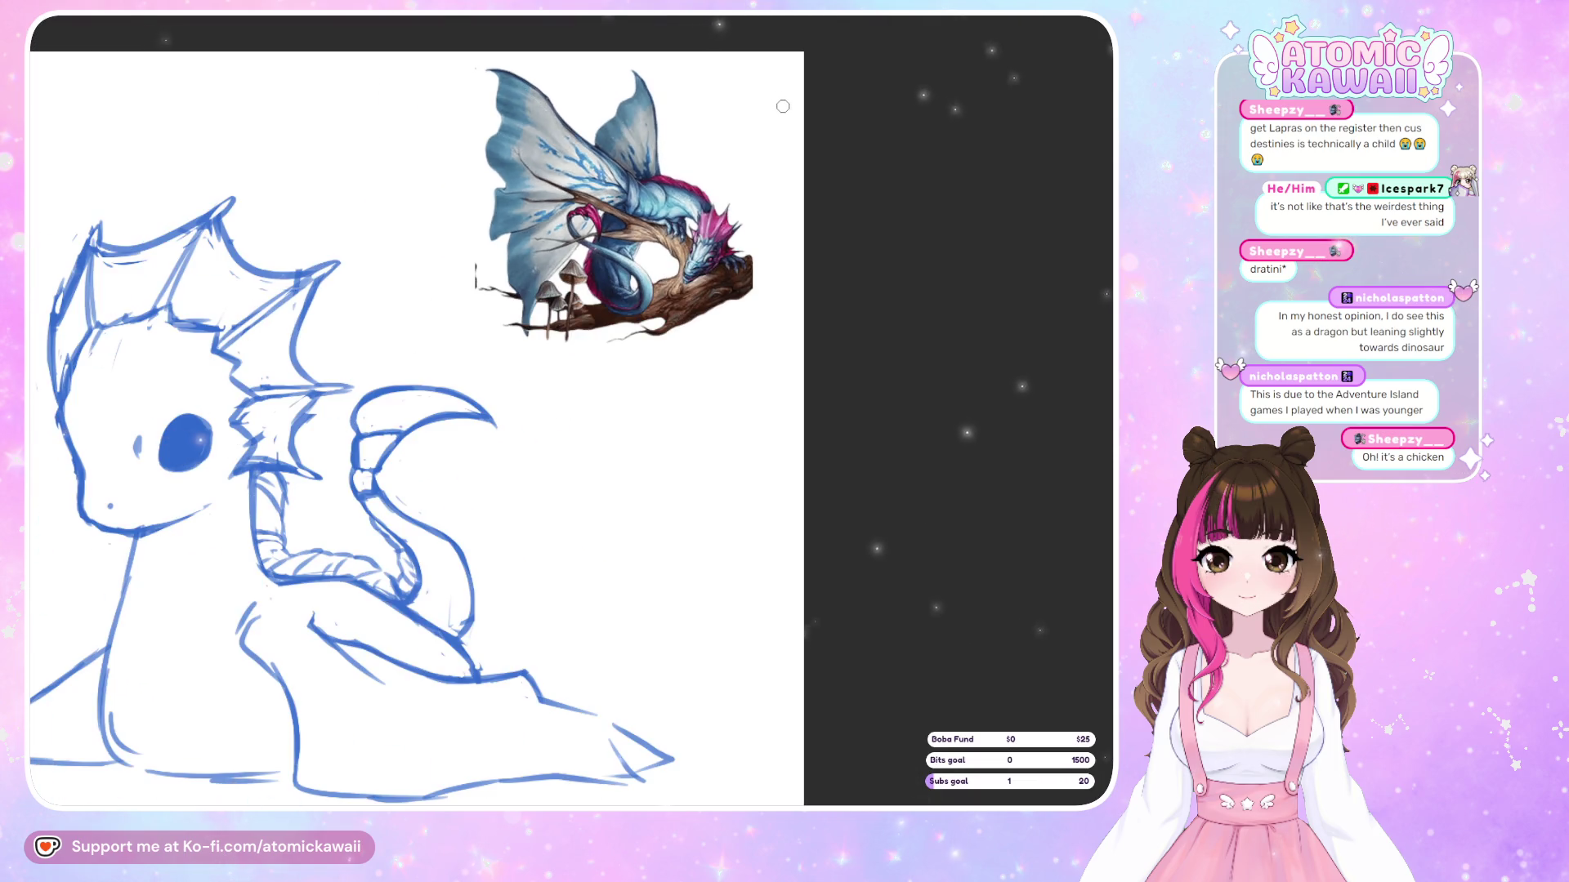
{"action": "scroll", "coordinate": [782, 106], "scroll_direction": "down", "scroll_amount": 2}
{"action": "scroll", "coordinate": [587, 295], "scroll_direction": "up", "scroll_amount": 1}
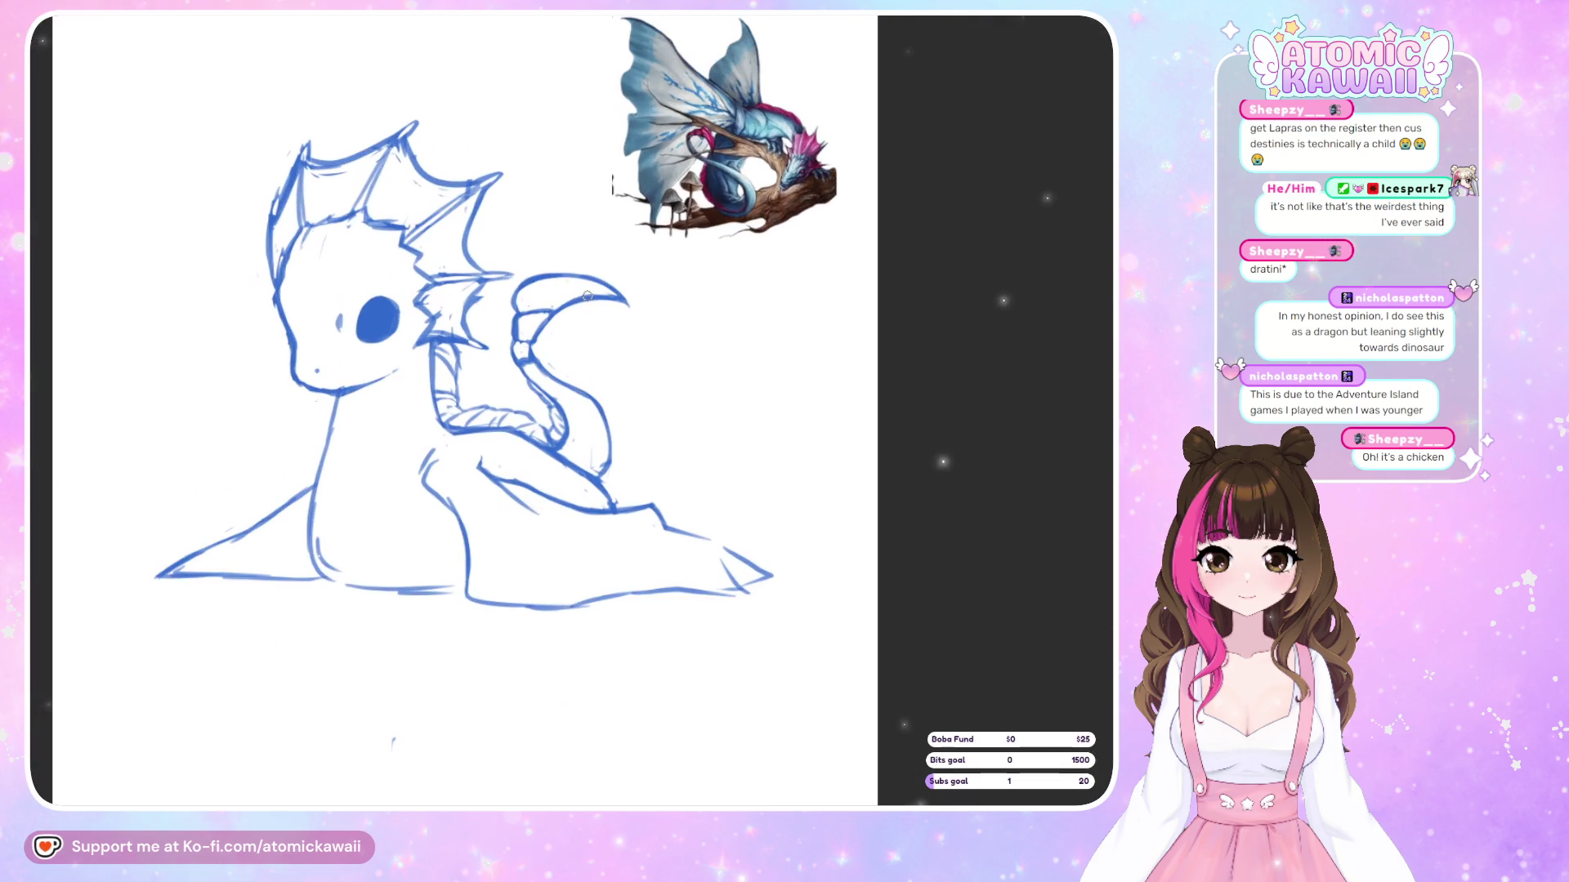
{"action": "key", "text": "m"}
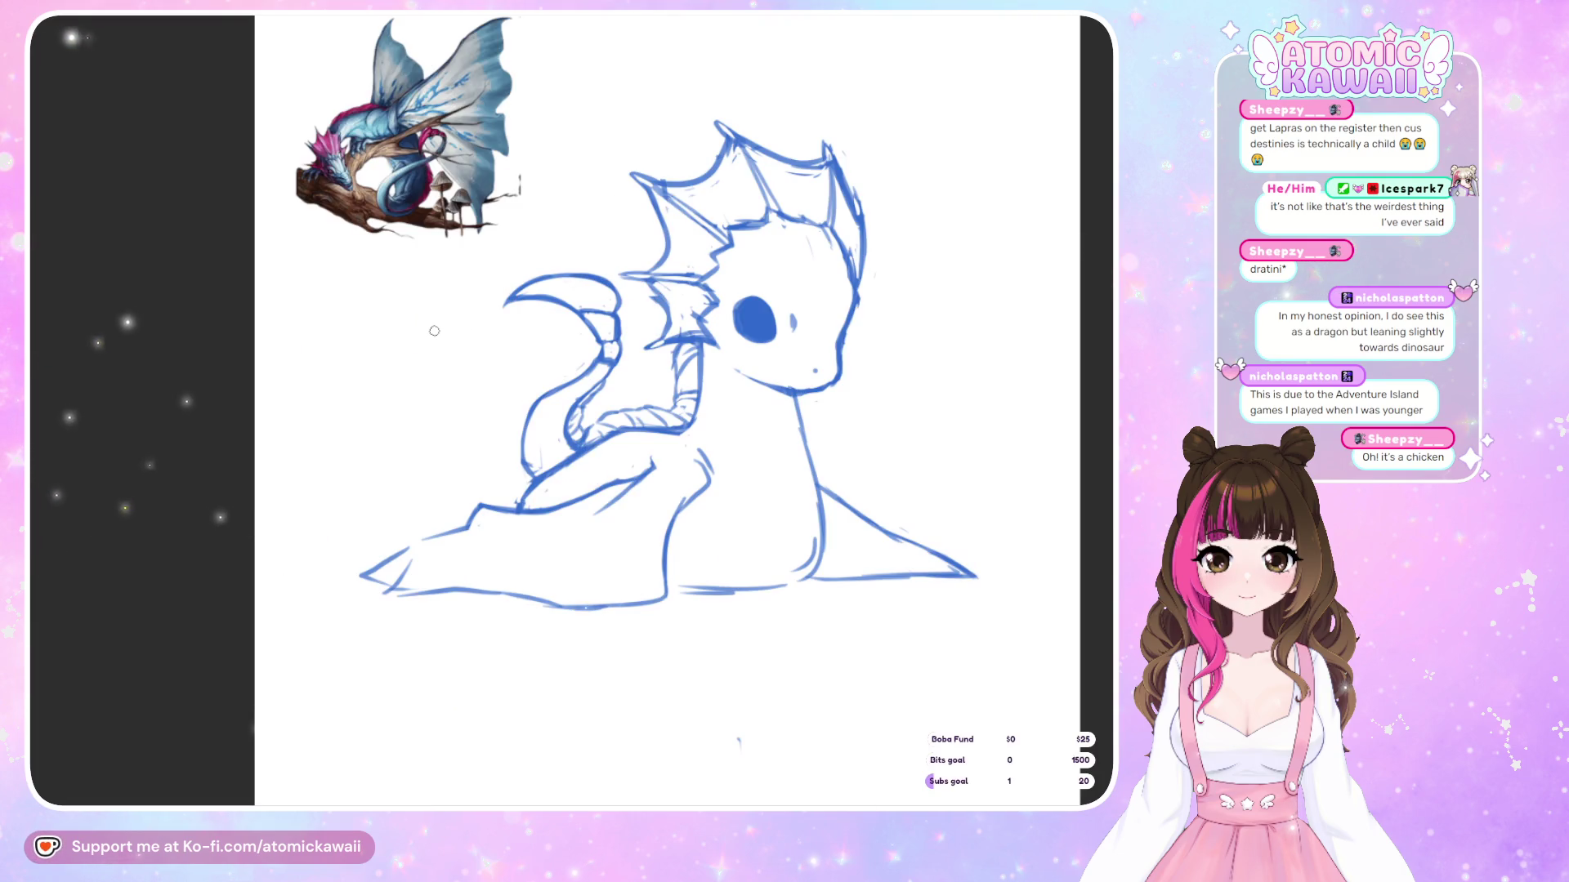
{"action": "scroll", "coordinate": [235, 353], "scroll_direction": "down", "scroll_amount": 1}
{"action": "scroll", "coordinate": [235, 353], "scroll_direction": "up", "scroll_amount": 1}
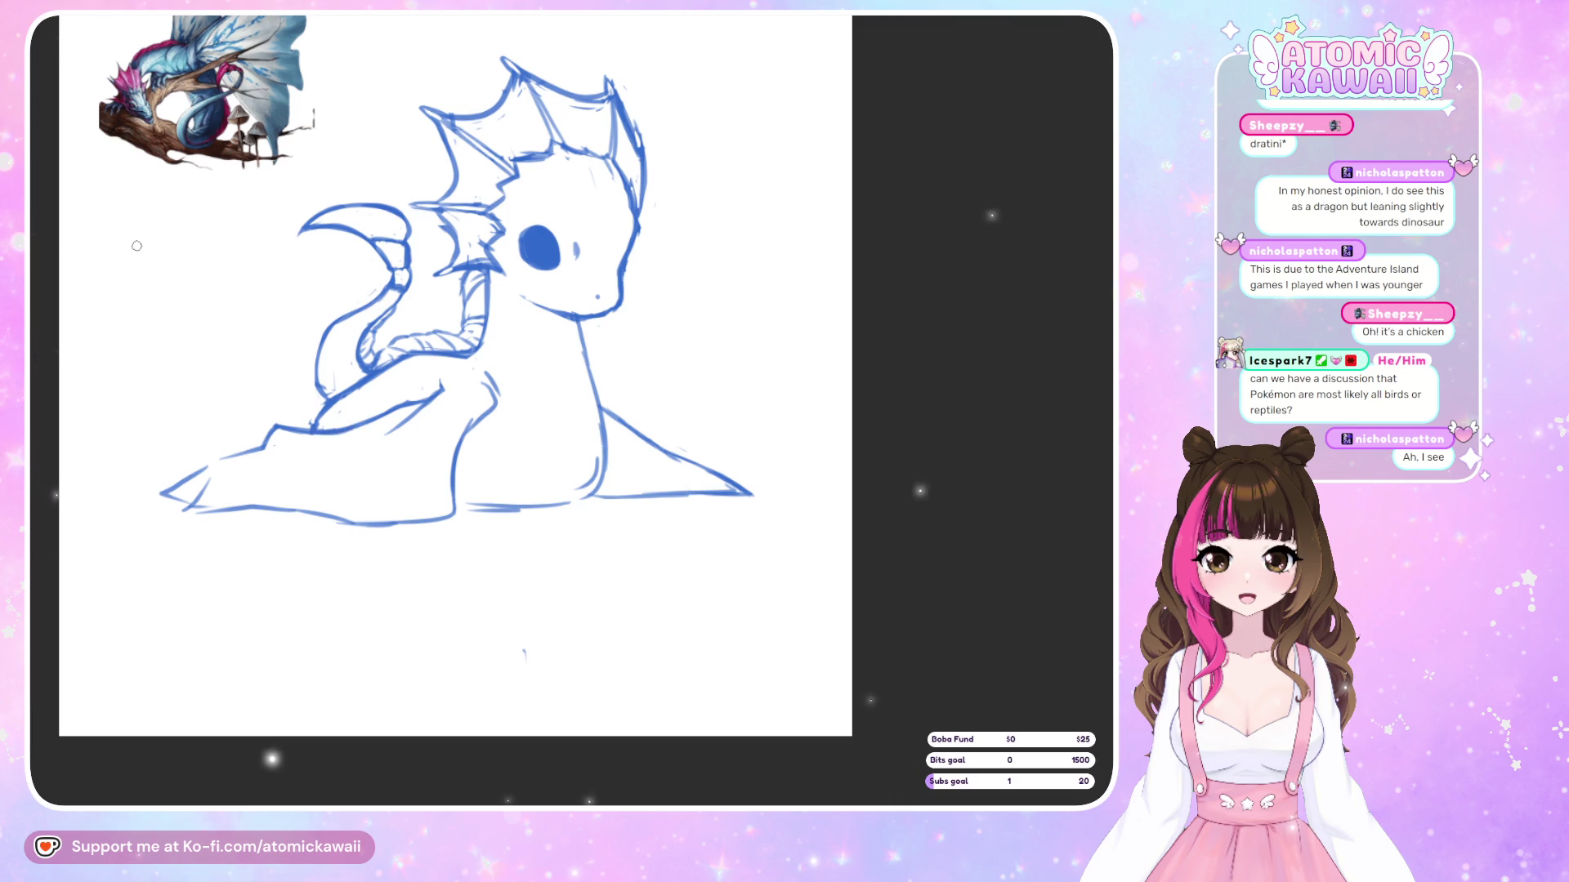
{"action": "scroll", "coordinate": [138, 248], "scroll_direction": "down", "scroll_amount": 3}
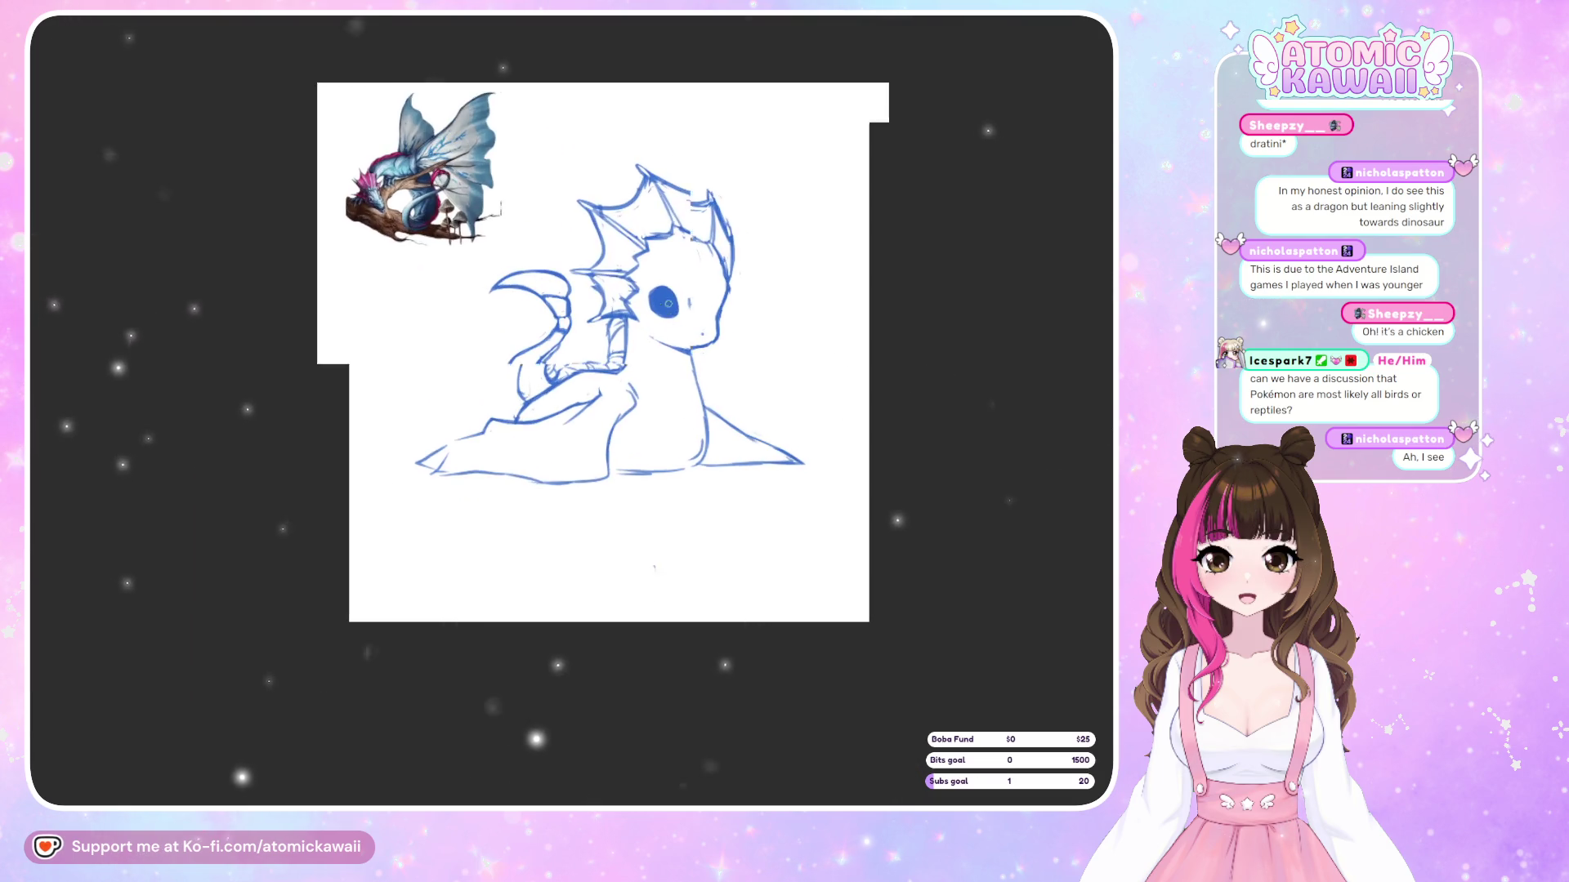
{"action": "scroll", "coordinate": [368, 327], "scroll_direction": "up", "scroll_amount": 3}
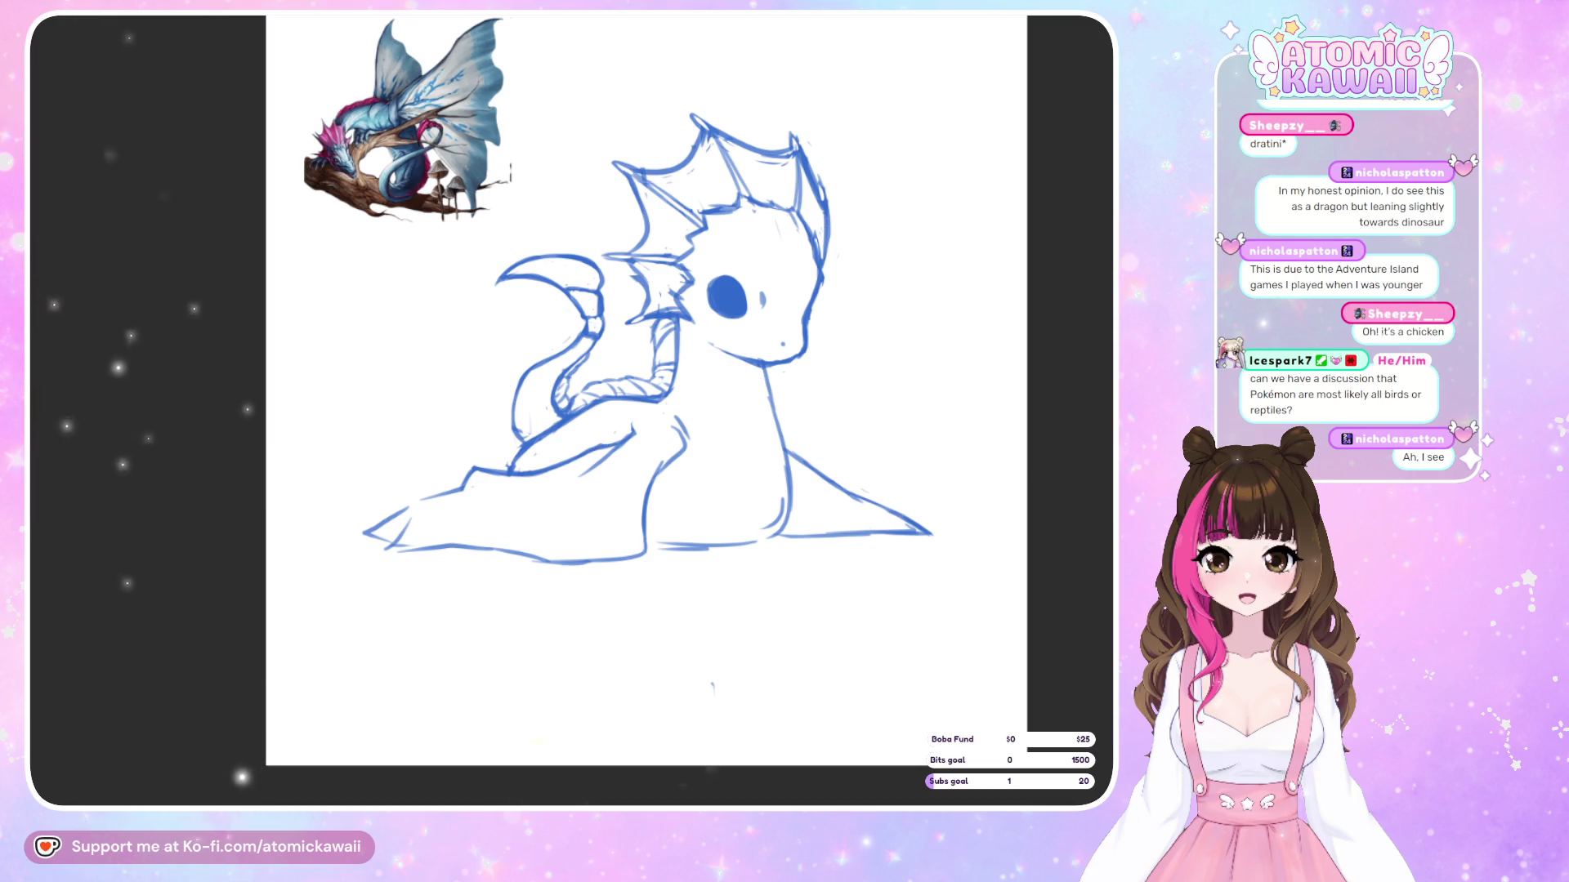
Draw curved strokes for the front paws under the chest, checking them in mirrored view
{"action": "key", "text": "m"}
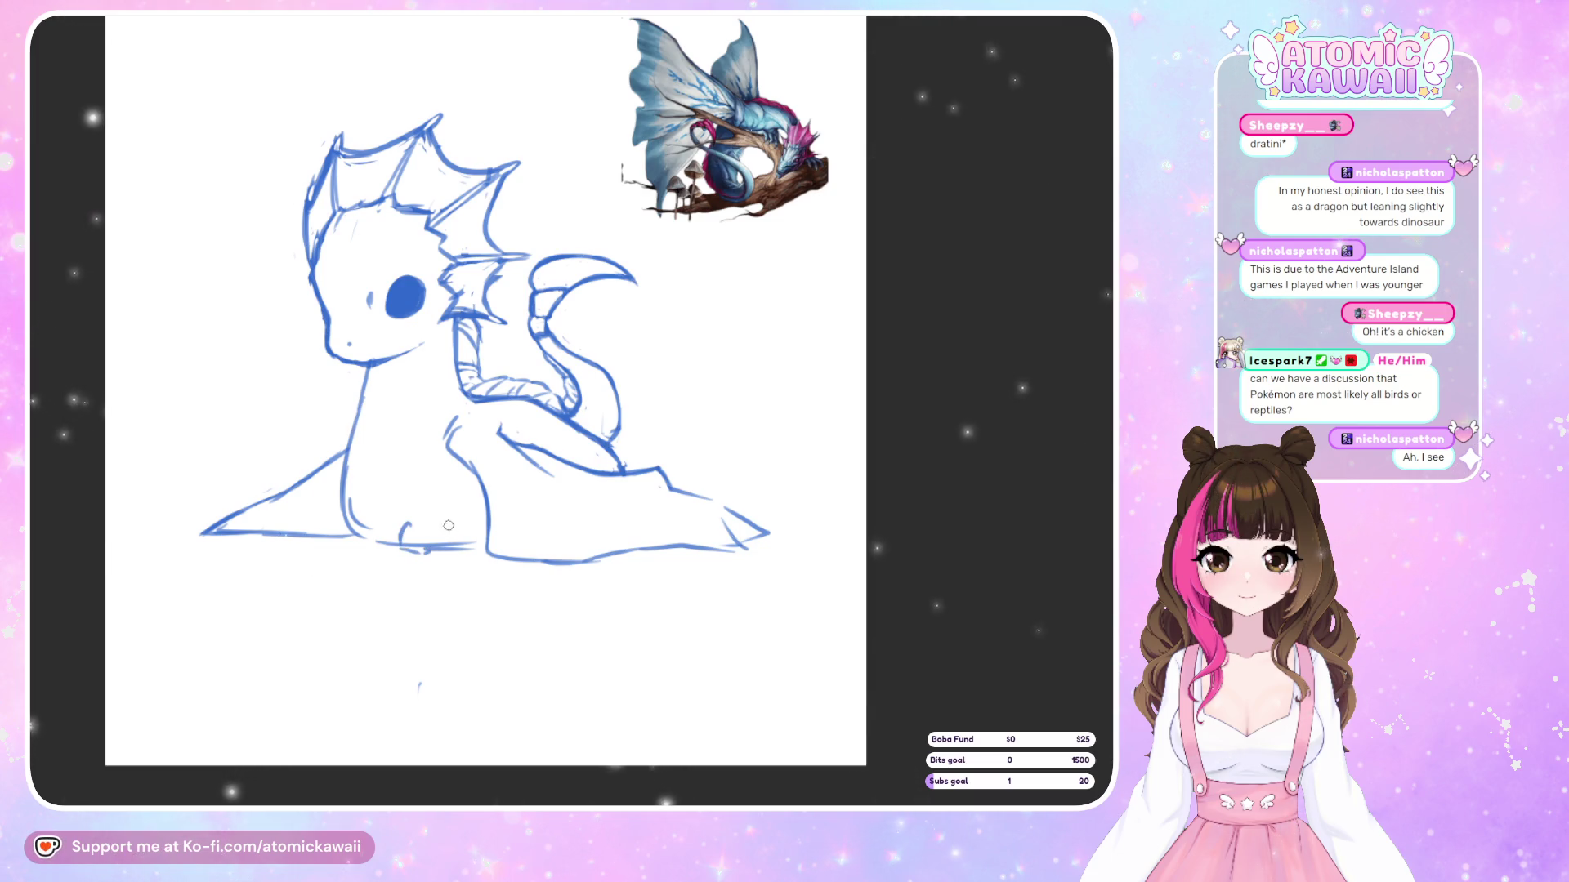
{"action": "mouse_move", "coordinate": [408, 524]}
{"action": "left_mouse_down"}
{"action": "mouse_move", "coordinate": [408, 552]}
{"action": "mouse_move", "coordinate": [456, 541]}
{"action": "left_mouse_up"}
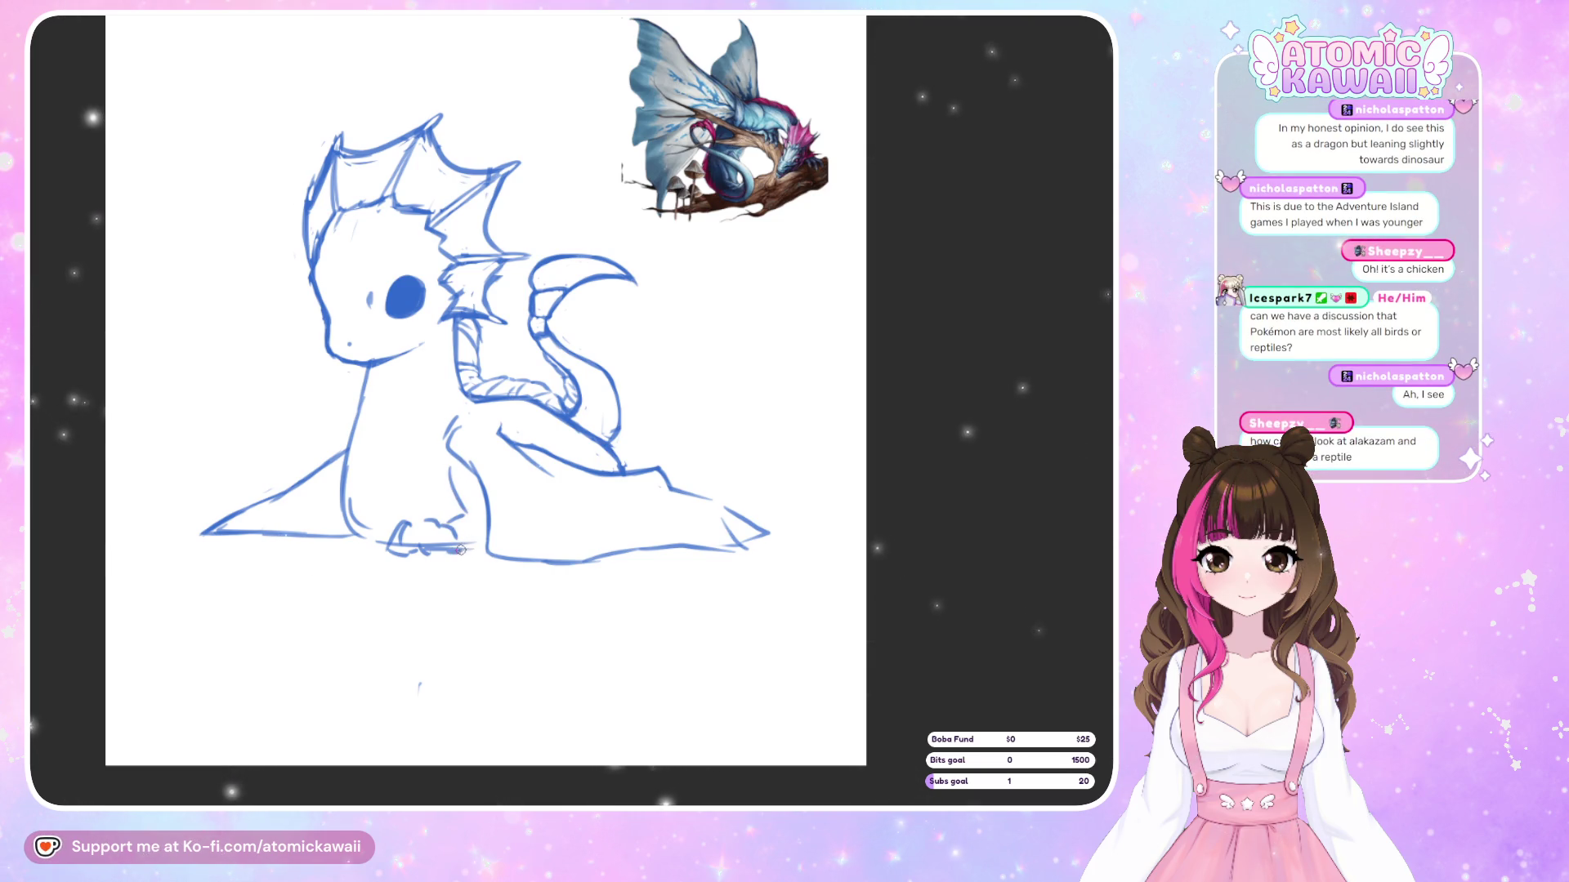
{"action": "key", "text": "m"}
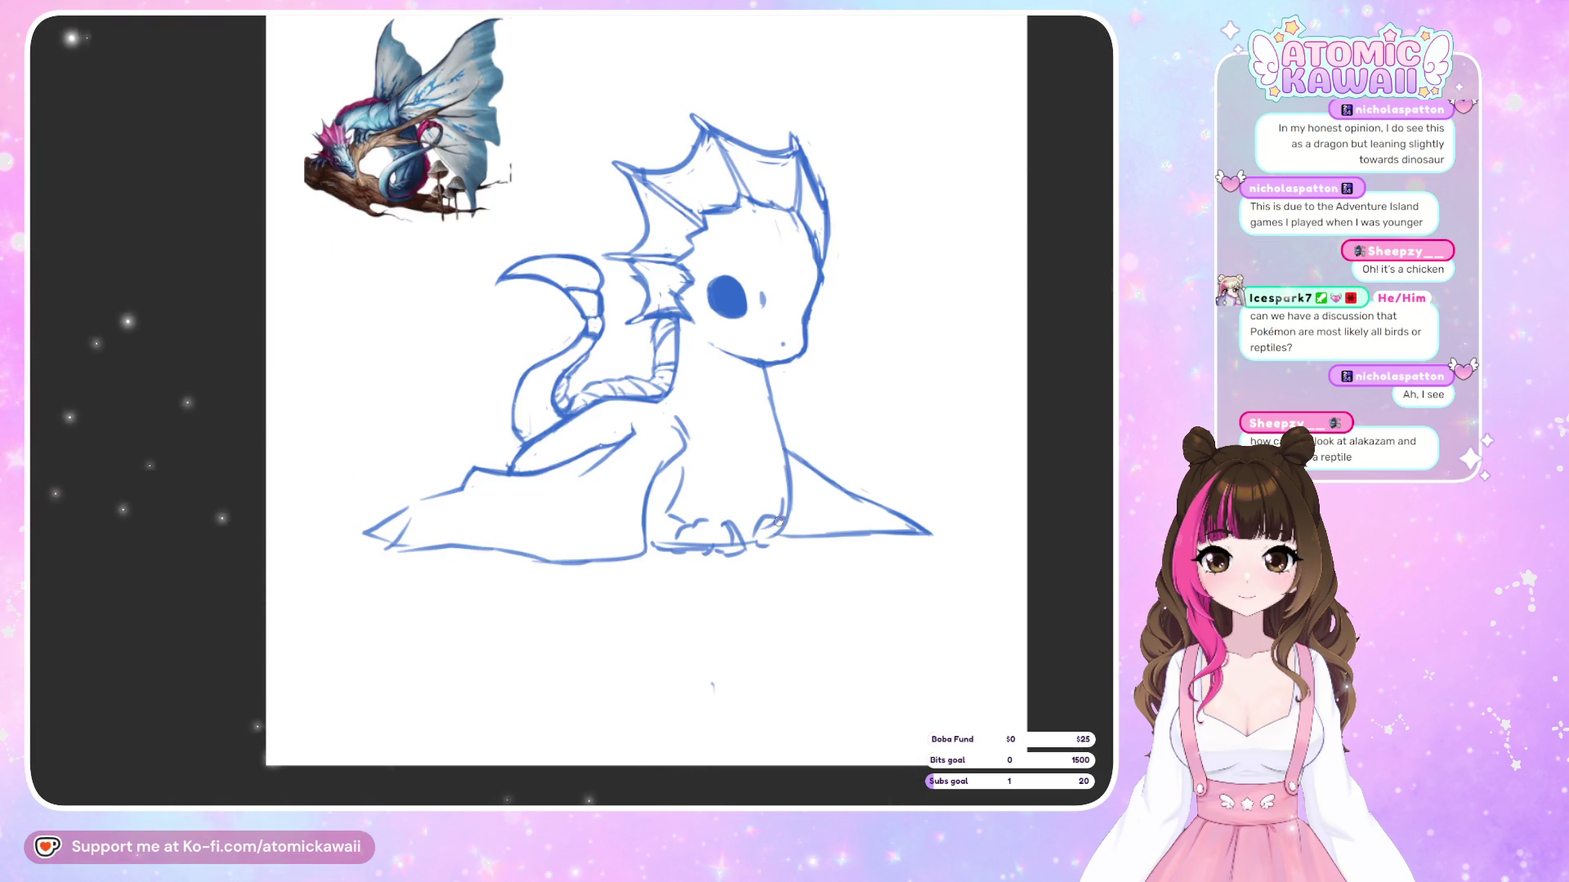
{"action": "mouse_move", "coordinate": [789, 507]}
{"action": "left_mouse_down"}
{"action": "mouse_move", "coordinate": [807, 523]}
{"action": "mouse_move", "coordinate": [794, 544]}
{"action": "left_mouse_up"}
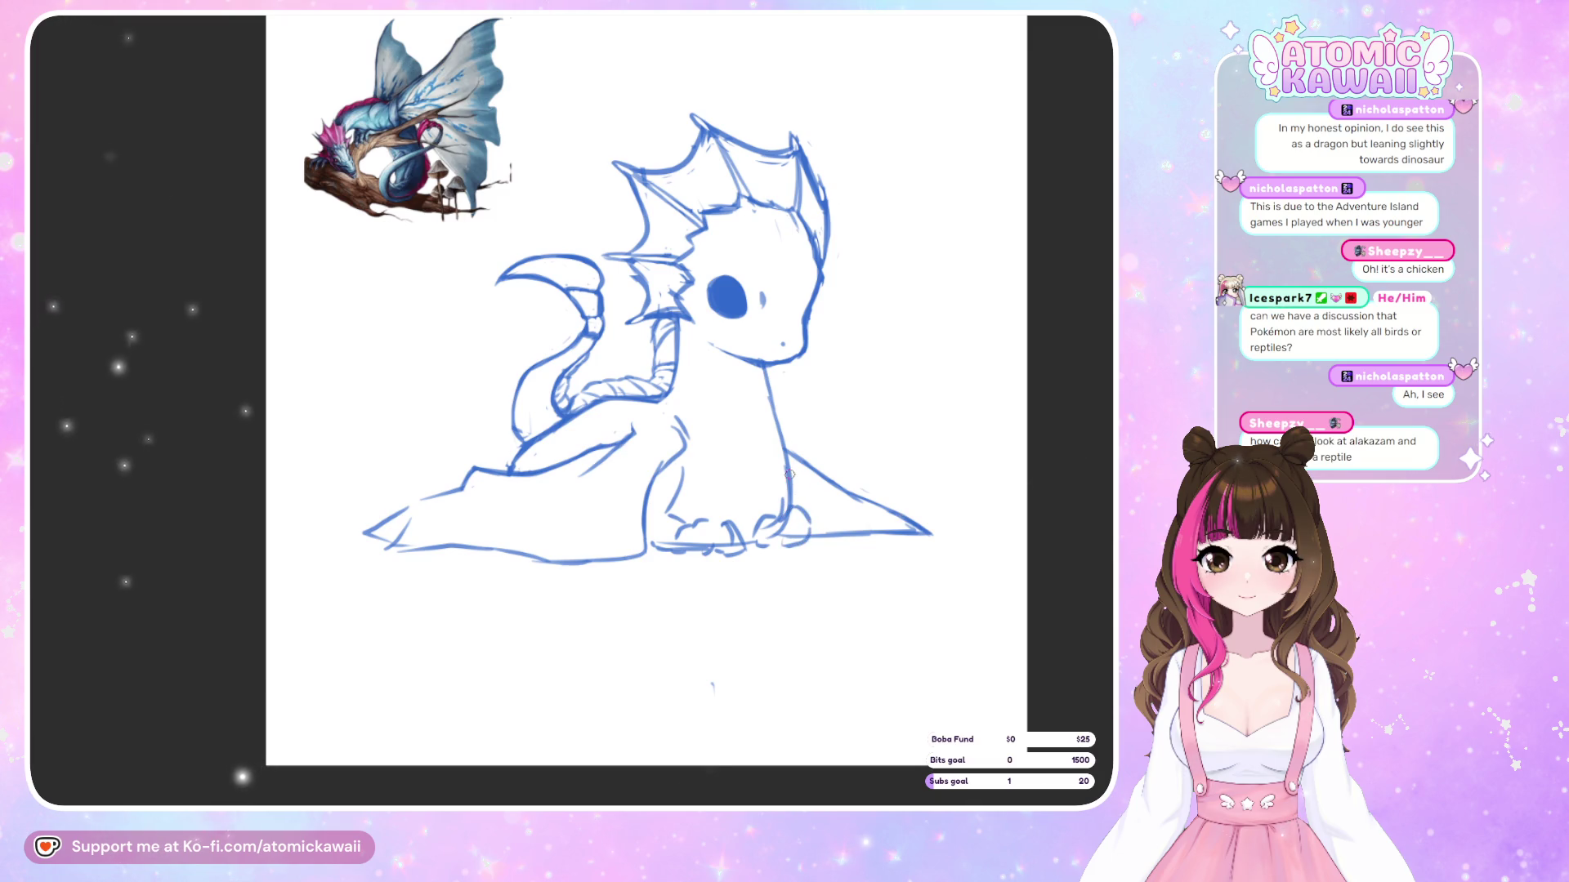
{"action": "key", "text": "m"}
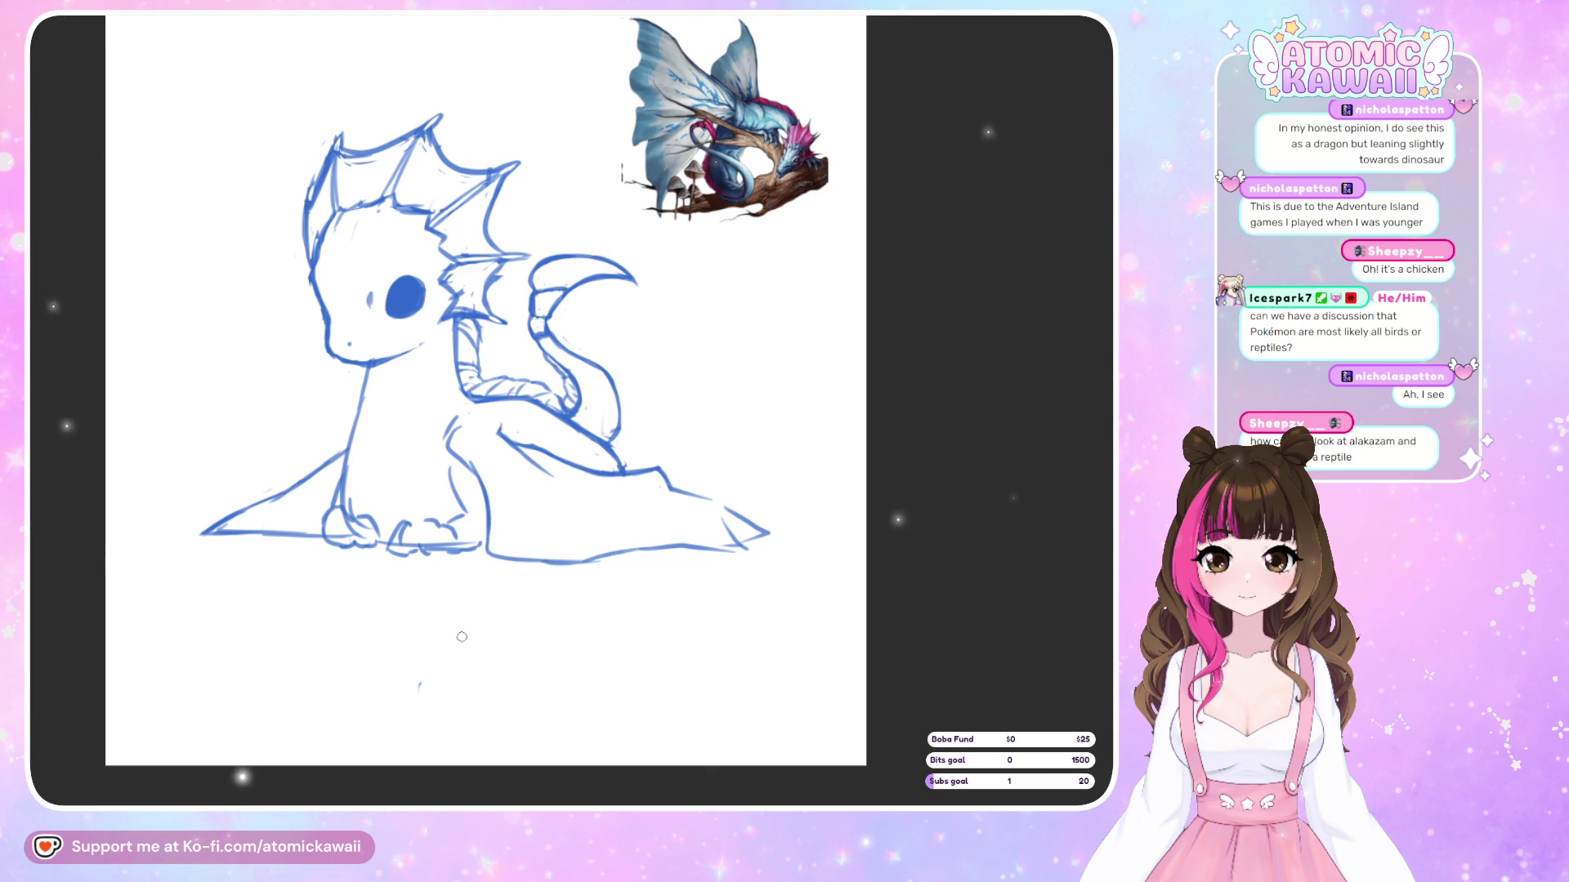
{"action": "key", "text": "m"}
{"action": "key", "text": "m"}
{"action": "key", "text": "m"}
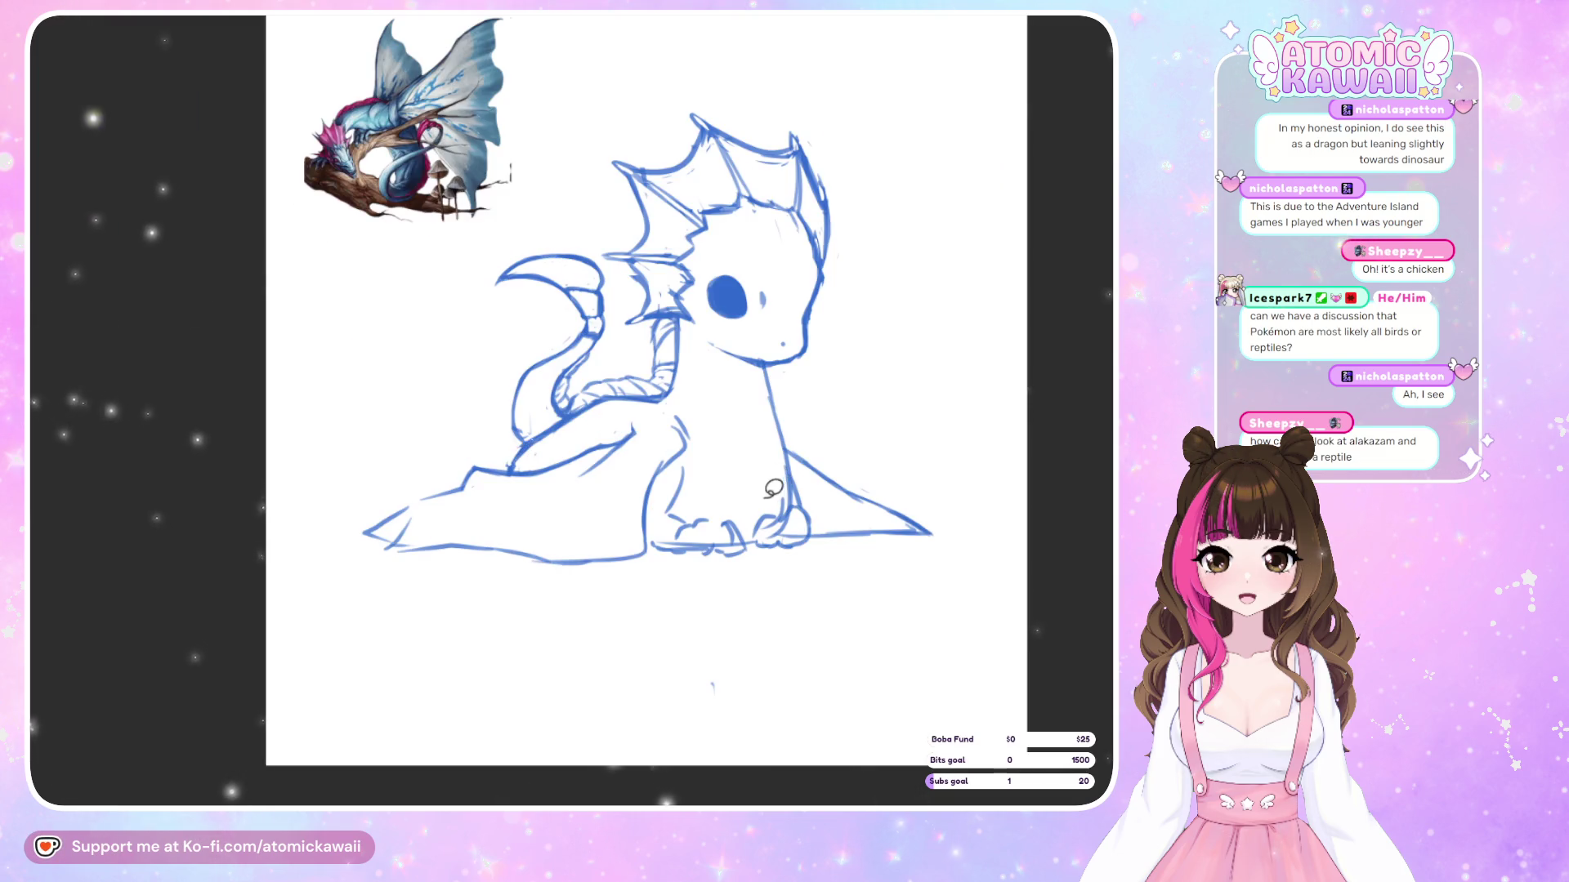
Lasso the front paw and apply a quick transform to it
{"action": "mouse_move", "coordinate": [750, 520]}
{"action": "left_mouse_down"}
{"action": "mouse_move", "coordinate": [745, 543]}
{"action": "mouse_move", "coordinate": [731, 533]}
{"action": "left_mouse_up"}
{"action": "key", "text": "ctrl+t"}
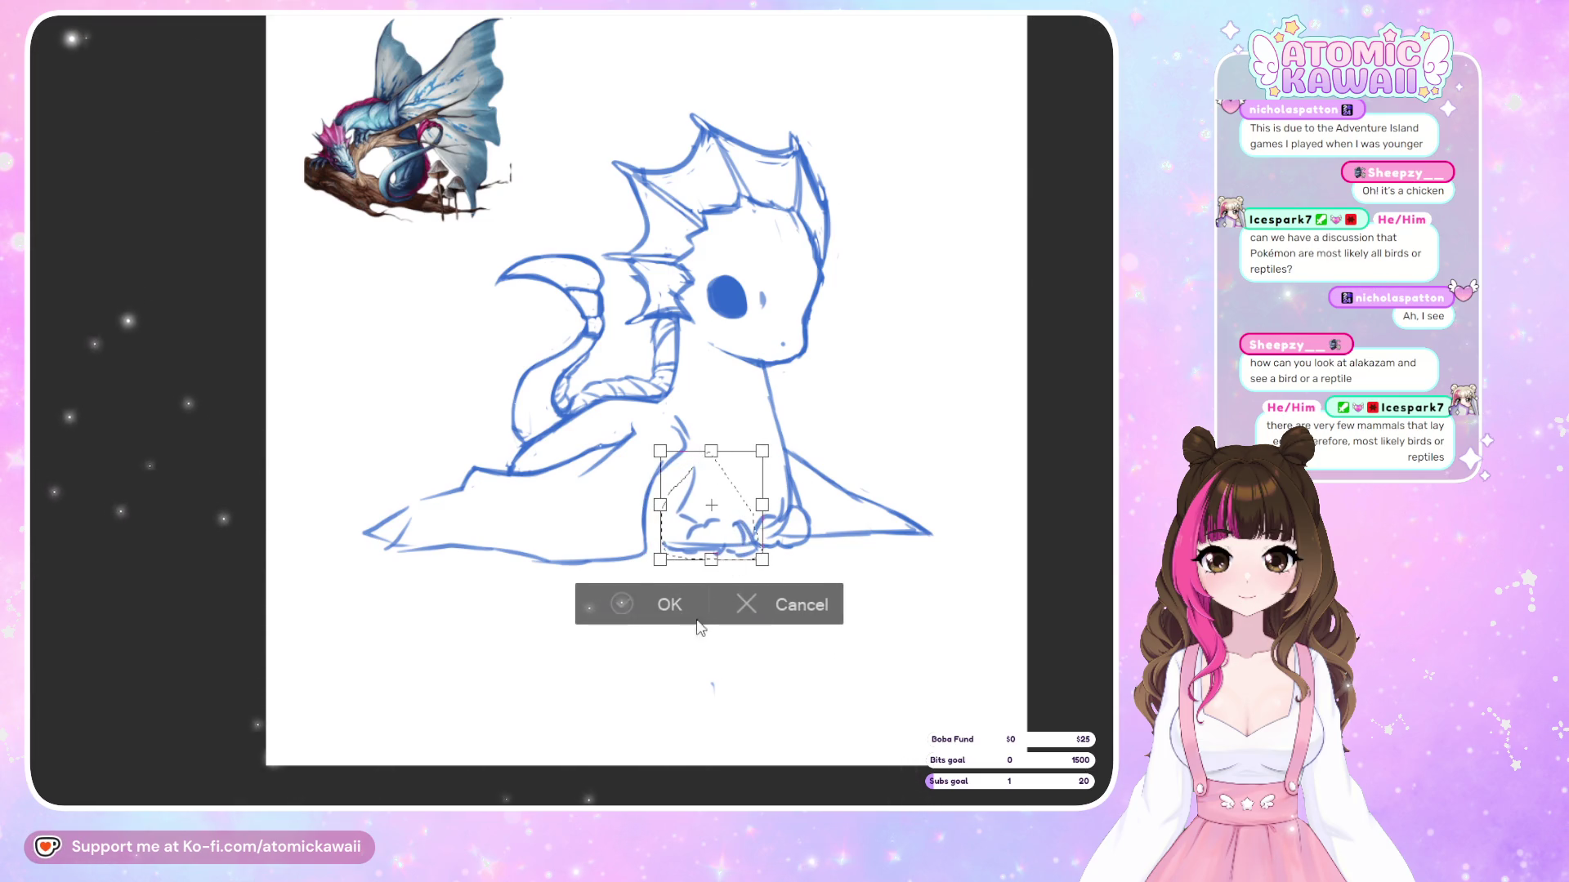
{"action": "key", "text": "Return"}
{"action": "key", "text": "m"}
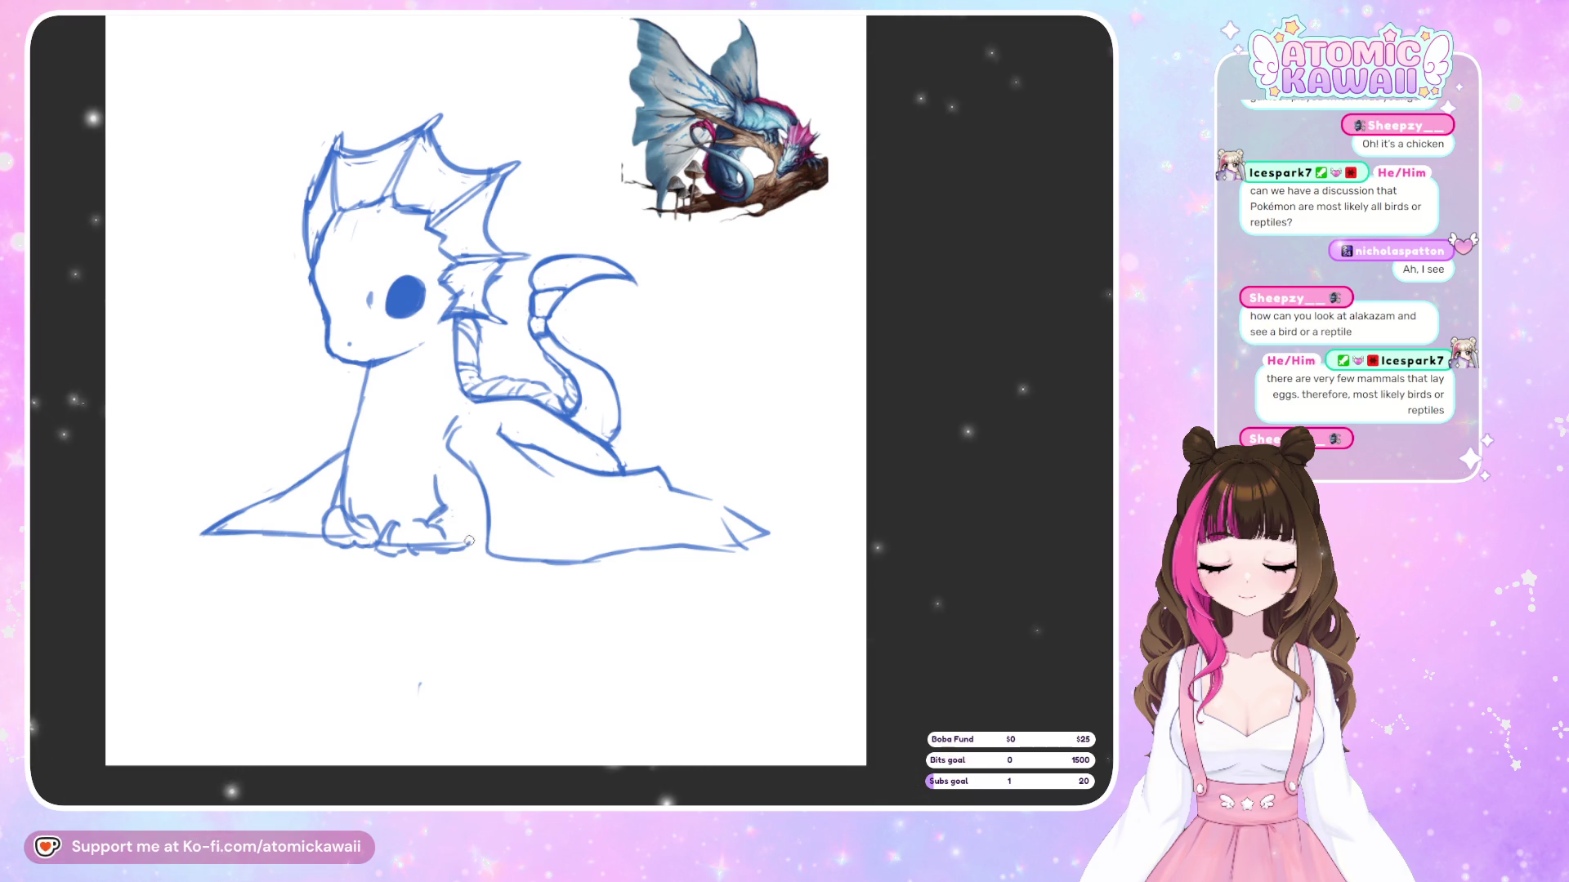
Redraw the front paw with a rounded stroke, comparing it in mirrored view
{"action": "key", "text": "h"}
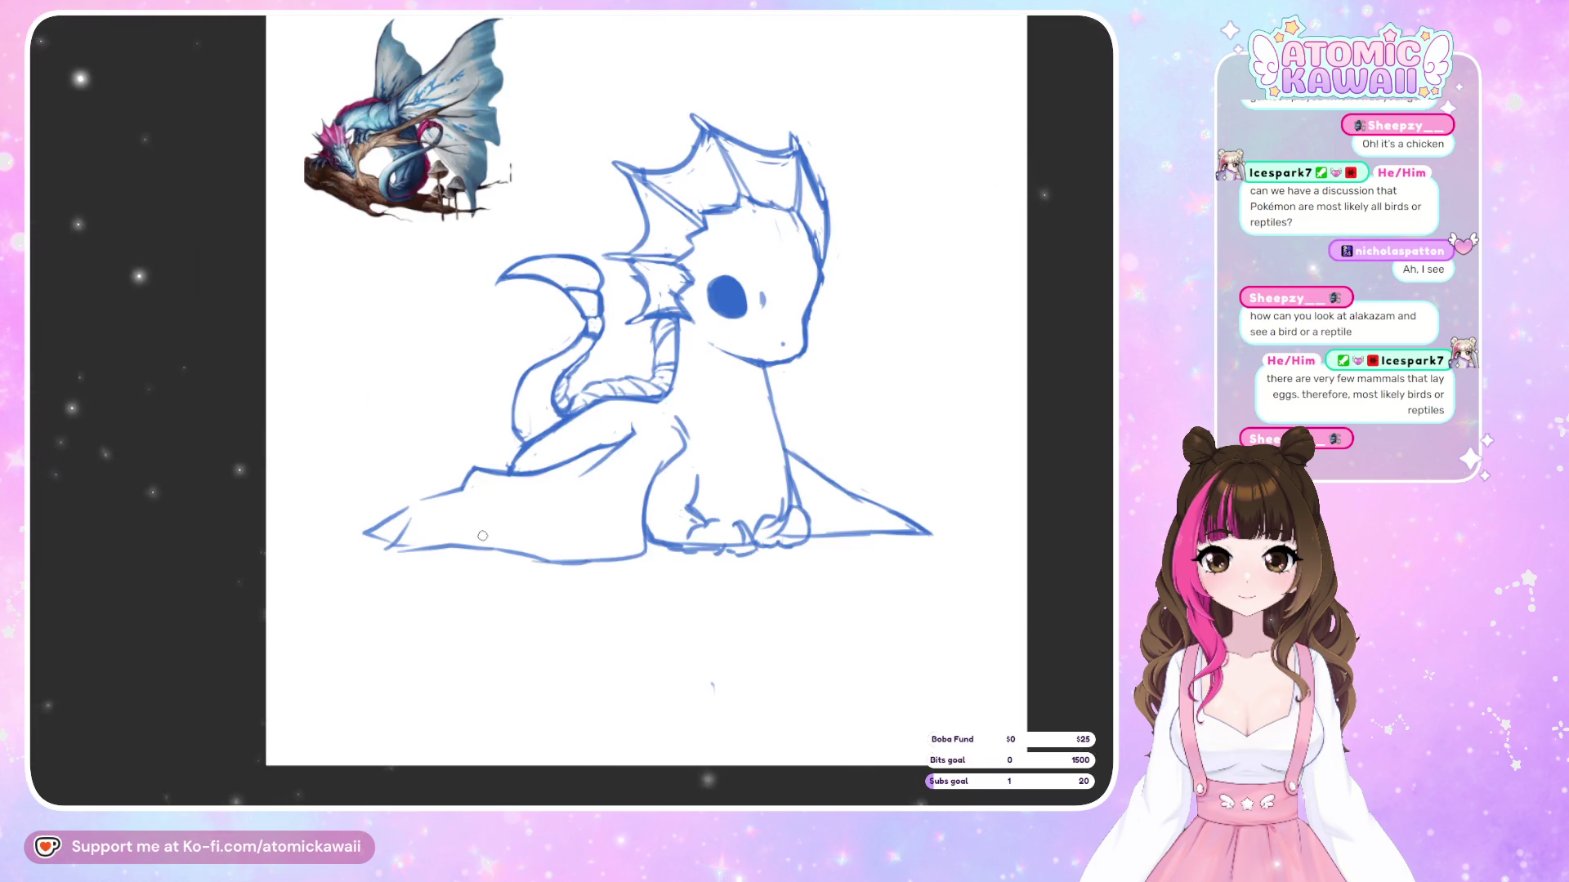
{"action": "key", "text": "h"}
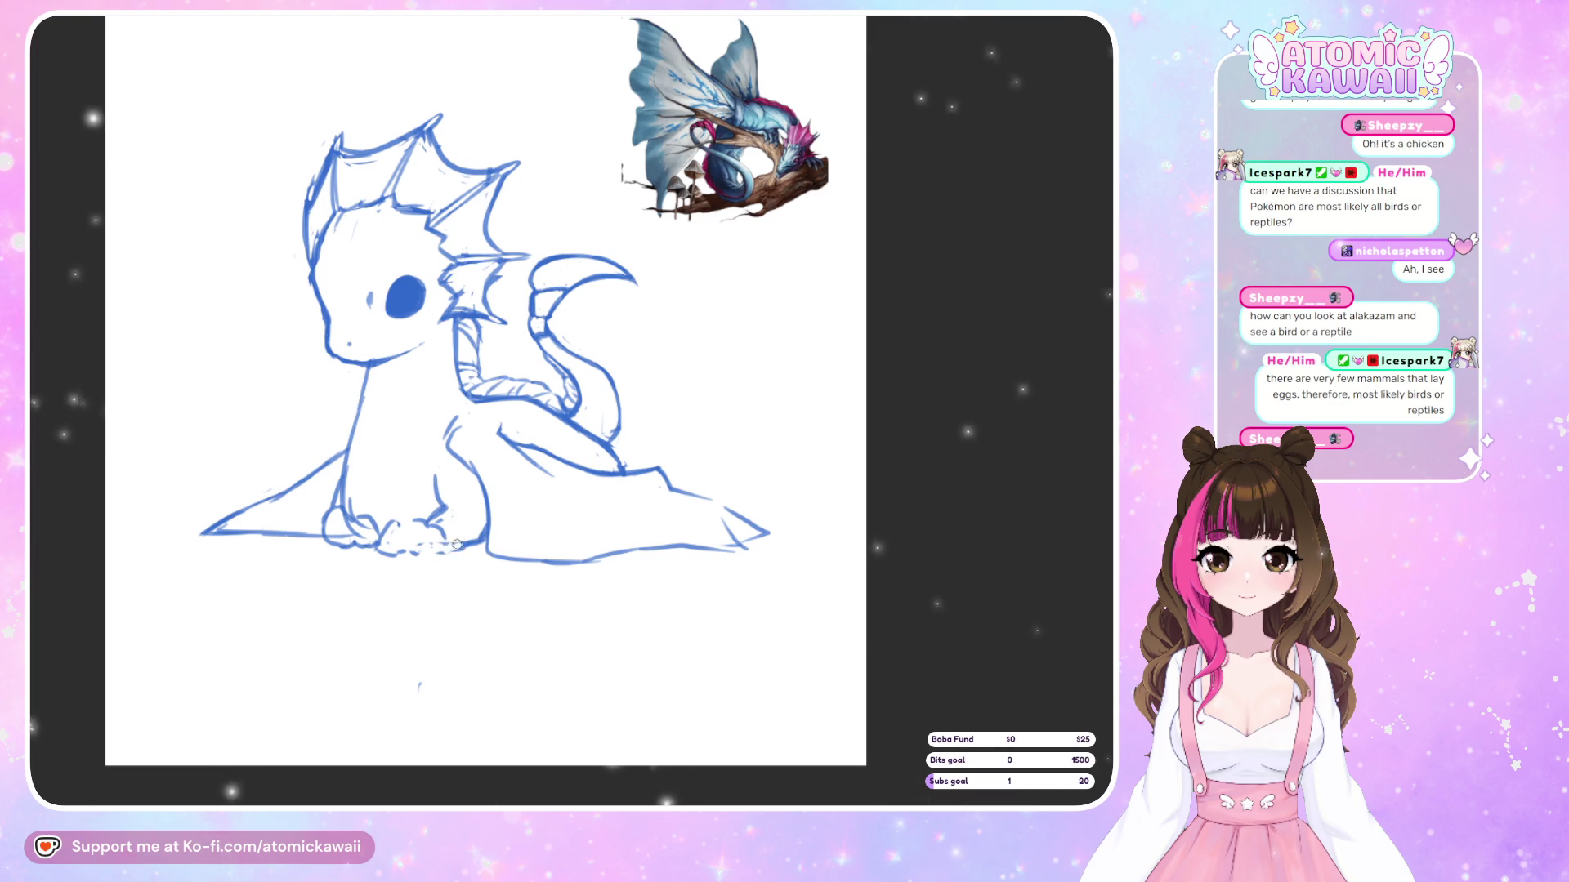
{"action": "key", "text": "h"}
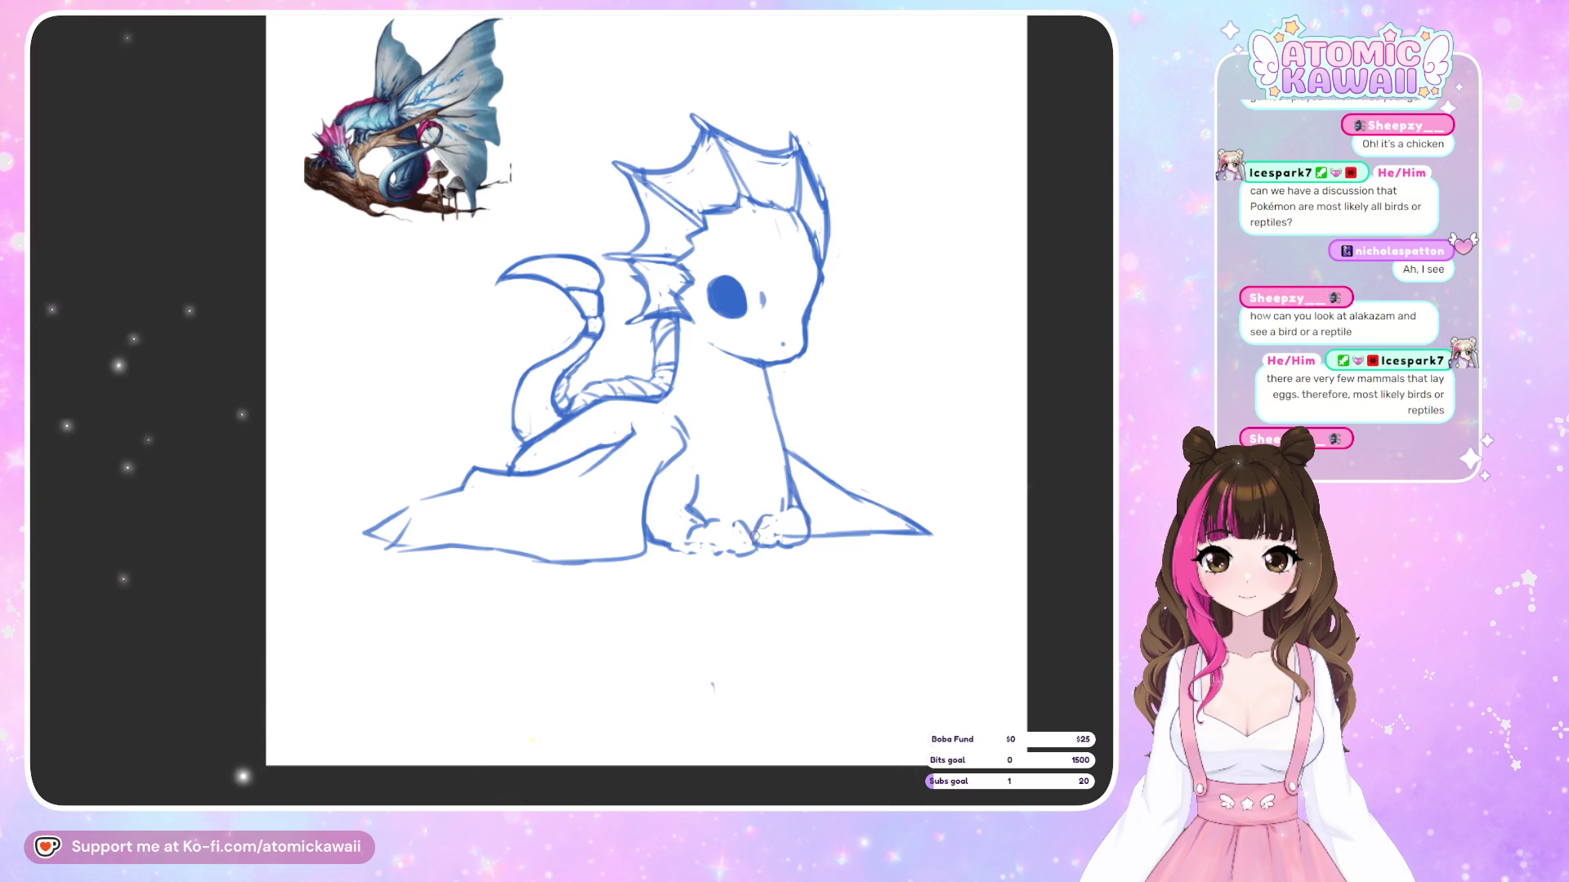
{"action": "left_click_drag", "start_coordinate": [756, 535], "coordinate": [810, 530]}
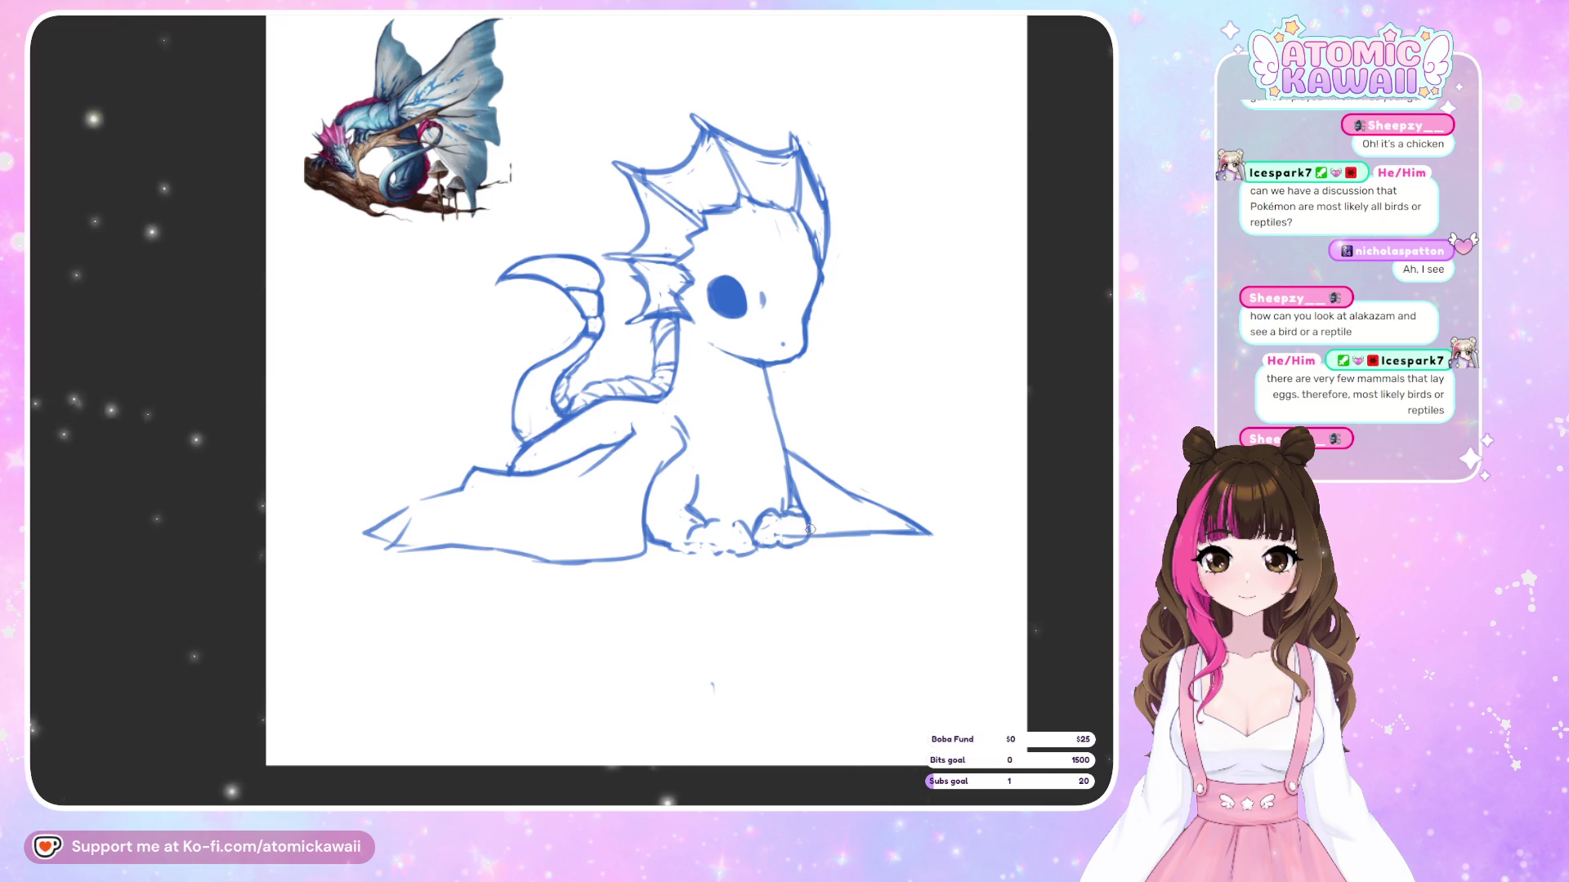
{"action": "key", "text": "m"}
{"action": "key", "text": "m"}
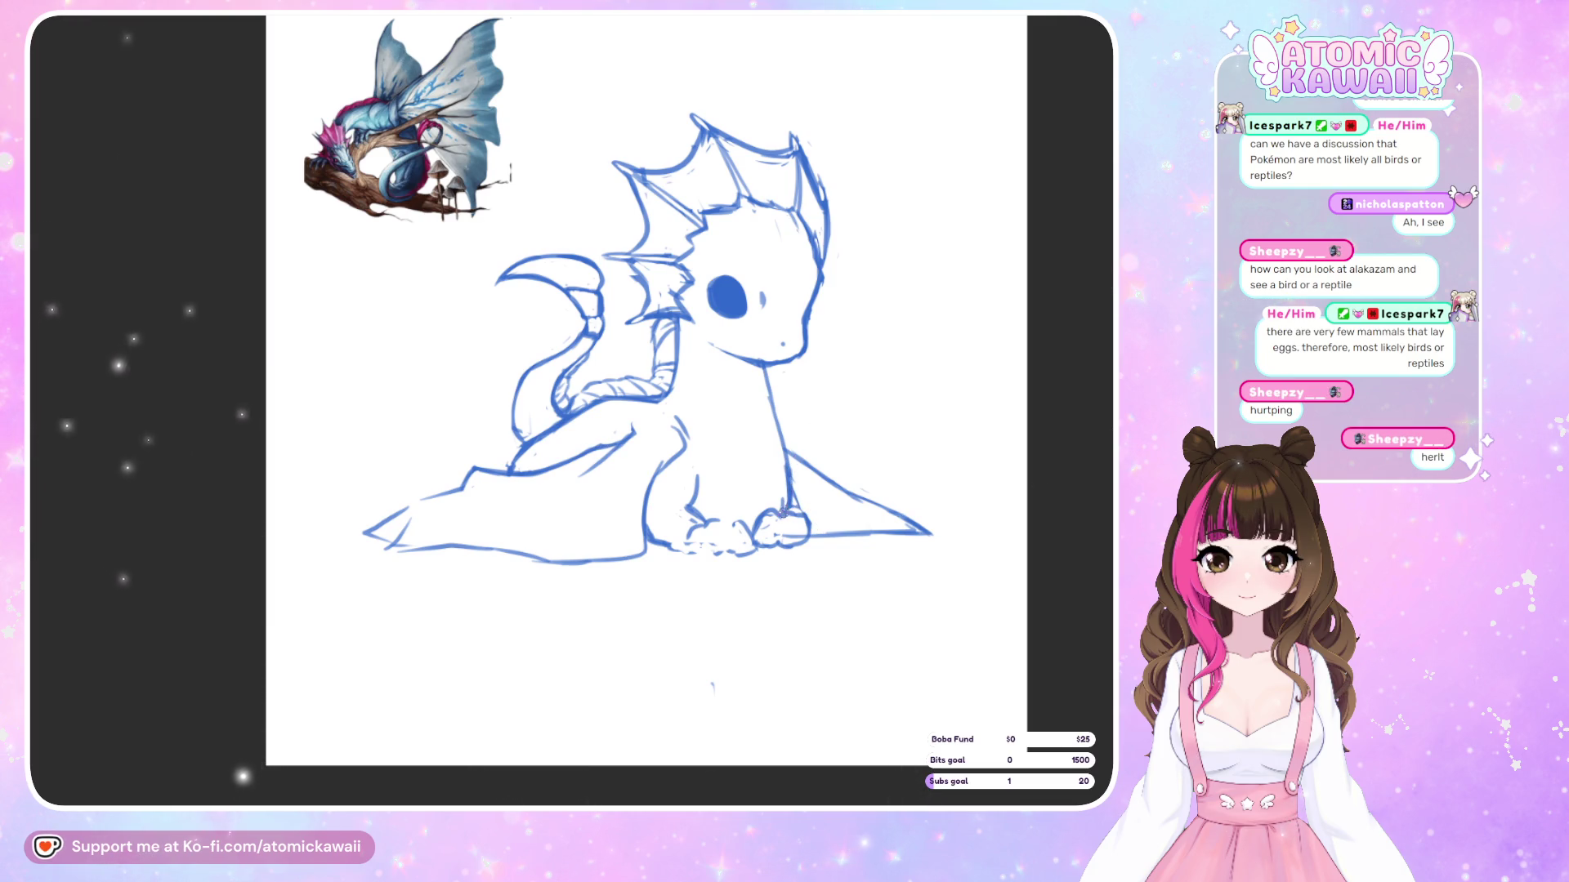
{"action": "key", "text": "m"}
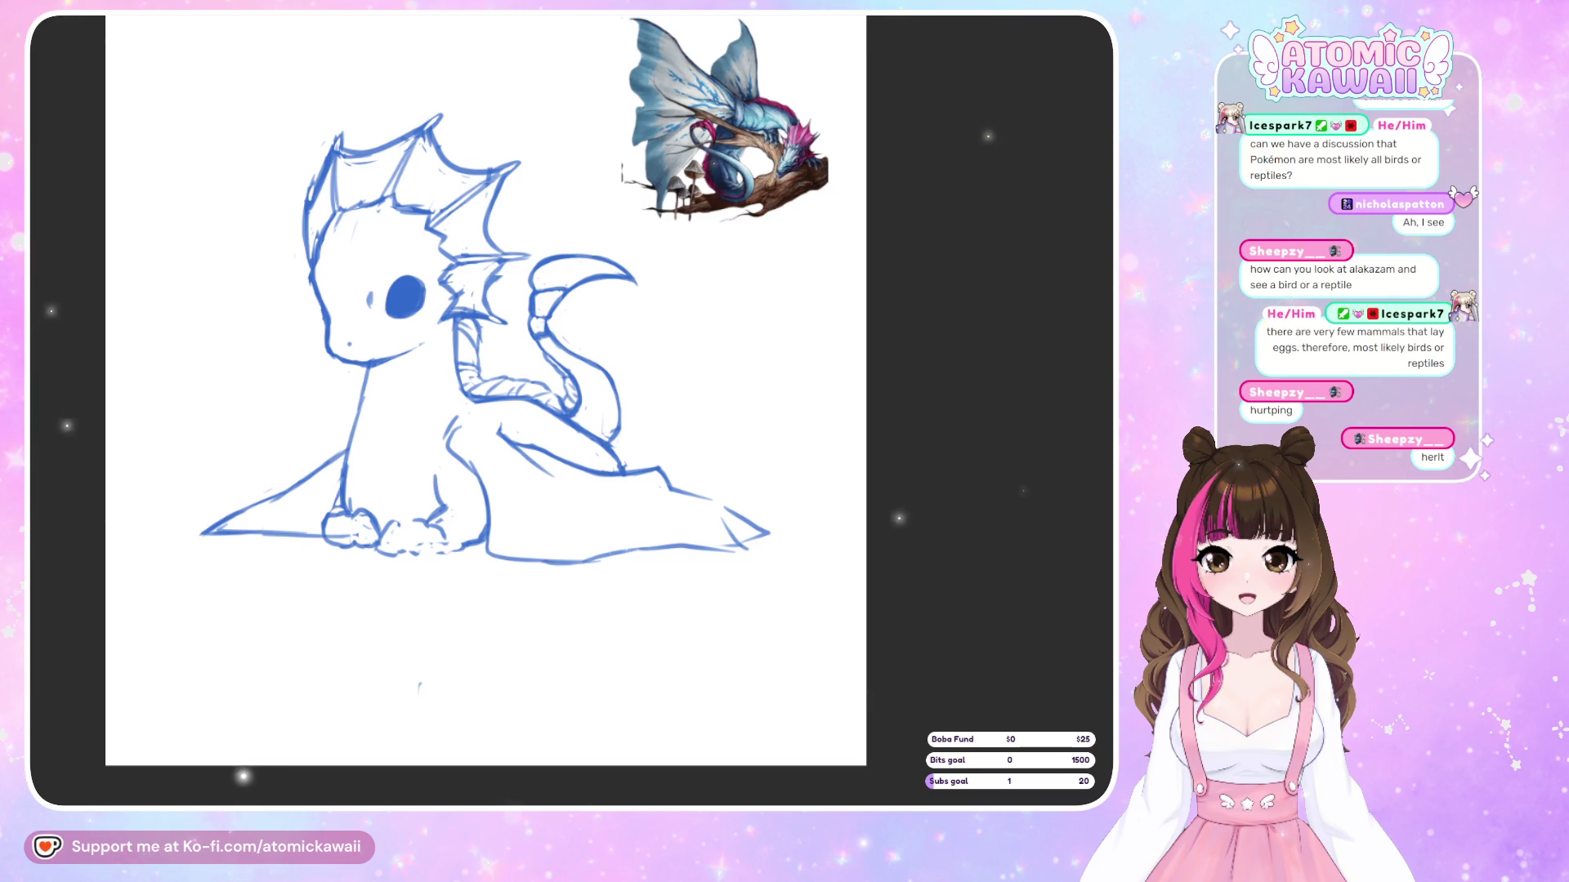
{"action": "key", "text": "m"}
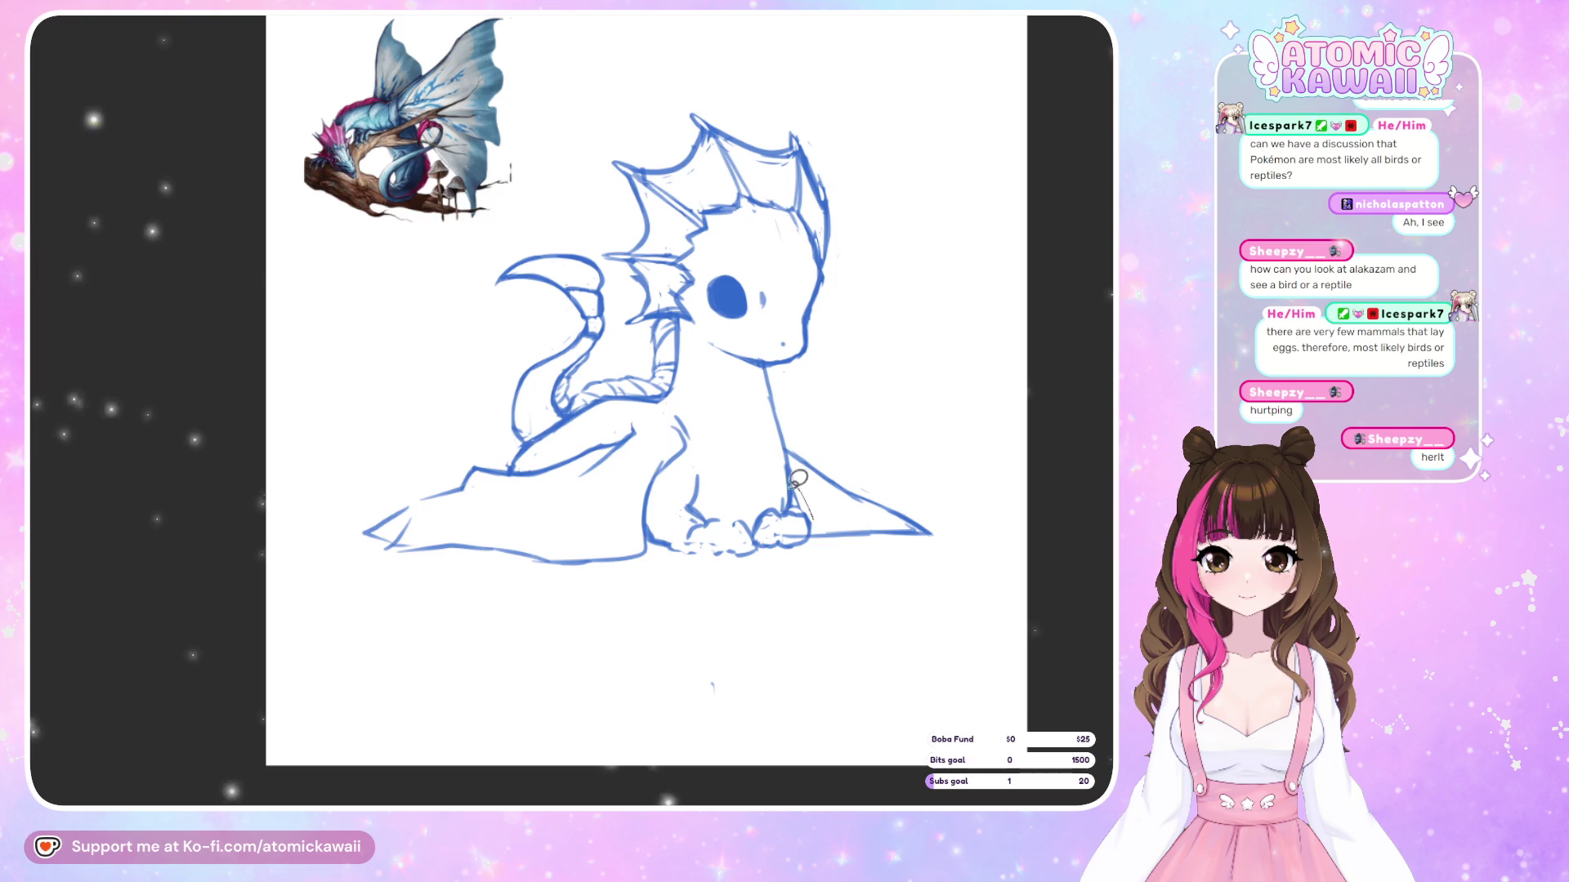
Lasso the paw again, move it into its new position and clear the selection
{"action": "mouse_move", "coordinate": [798, 478]}
{"action": "left_mouse_down"}
{"action": "mouse_move", "coordinate": [748, 539]}
{"action": "mouse_move", "coordinate": [813, 523]}
{"action": "left_mouse_up"}
{"action": "key", "text": "ctrl+t"}
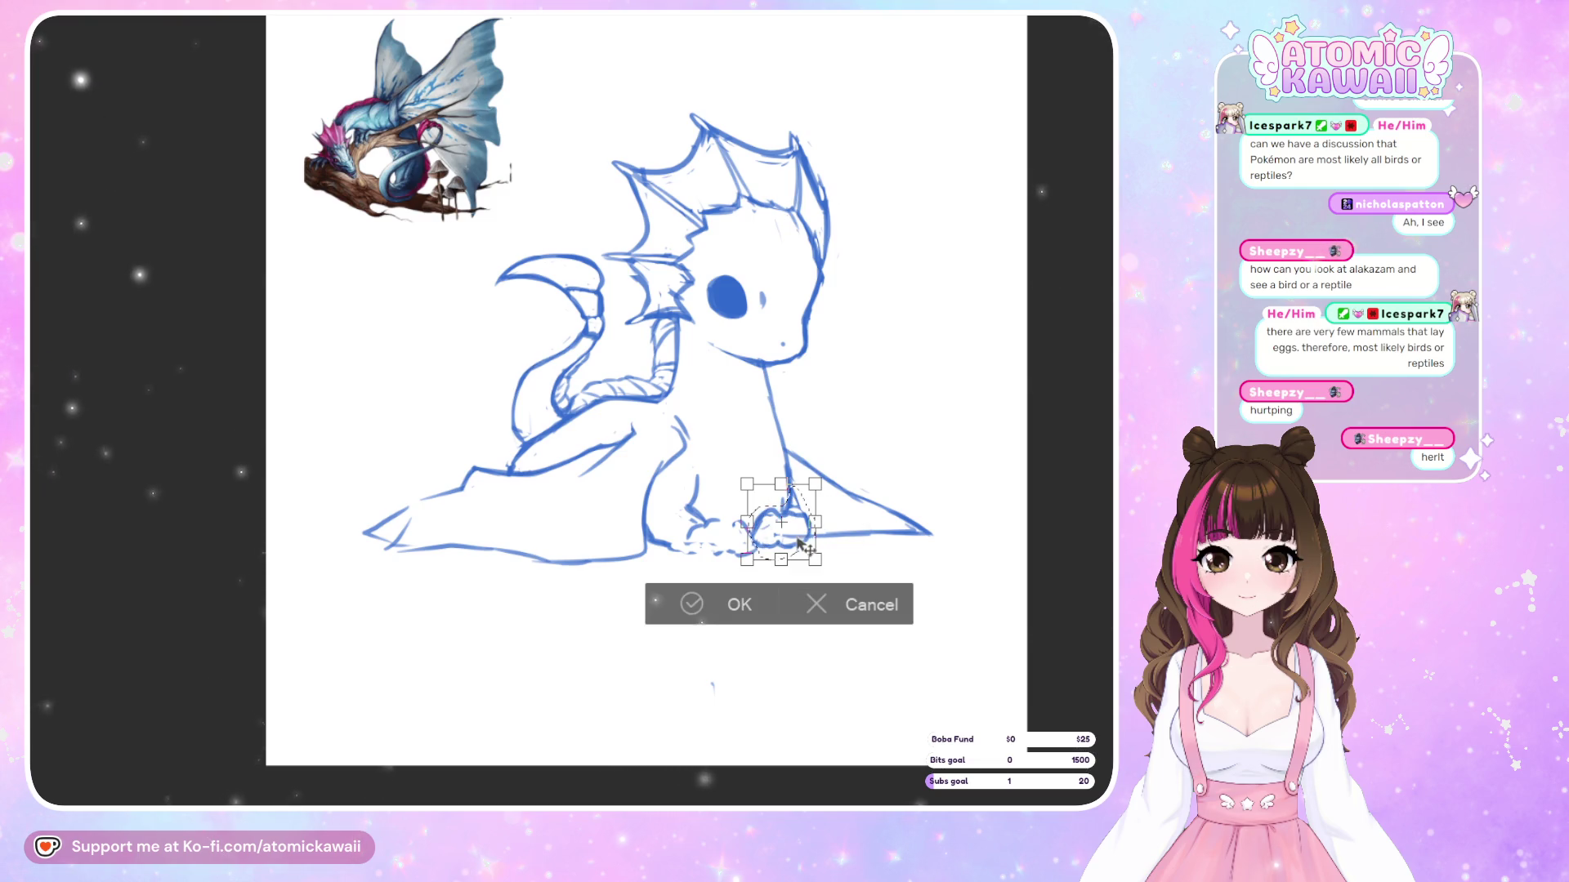
{"action": "key", "text": "m"}
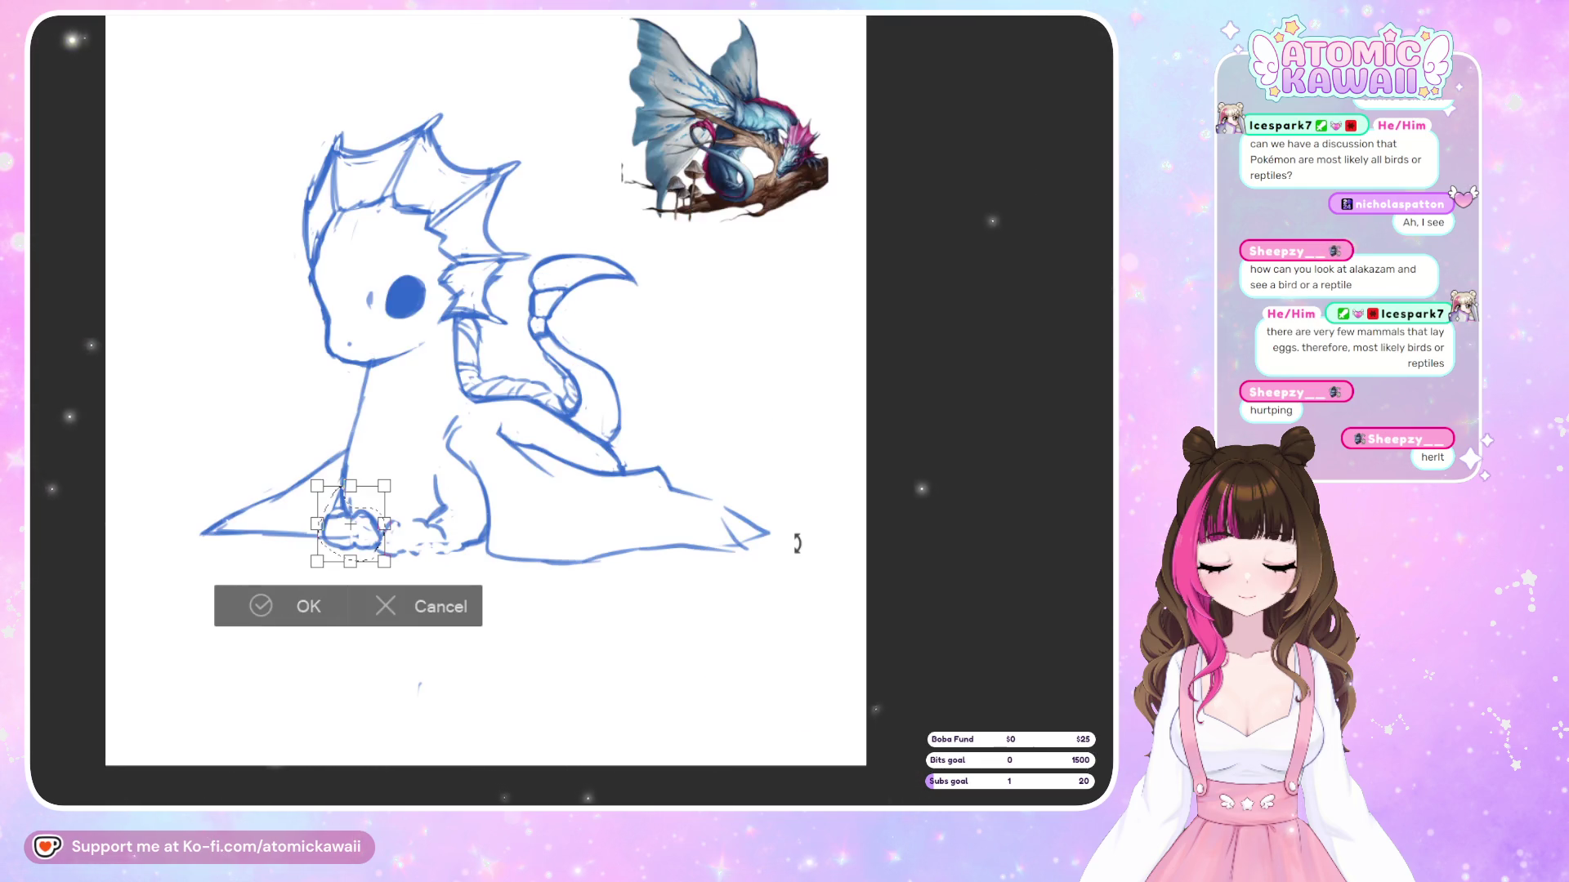
{"action": "left_click", "coordinate": [335, 609]}
{"action": "key", "text": "ctrl+d"}
{"action": "key", "text": "m"}
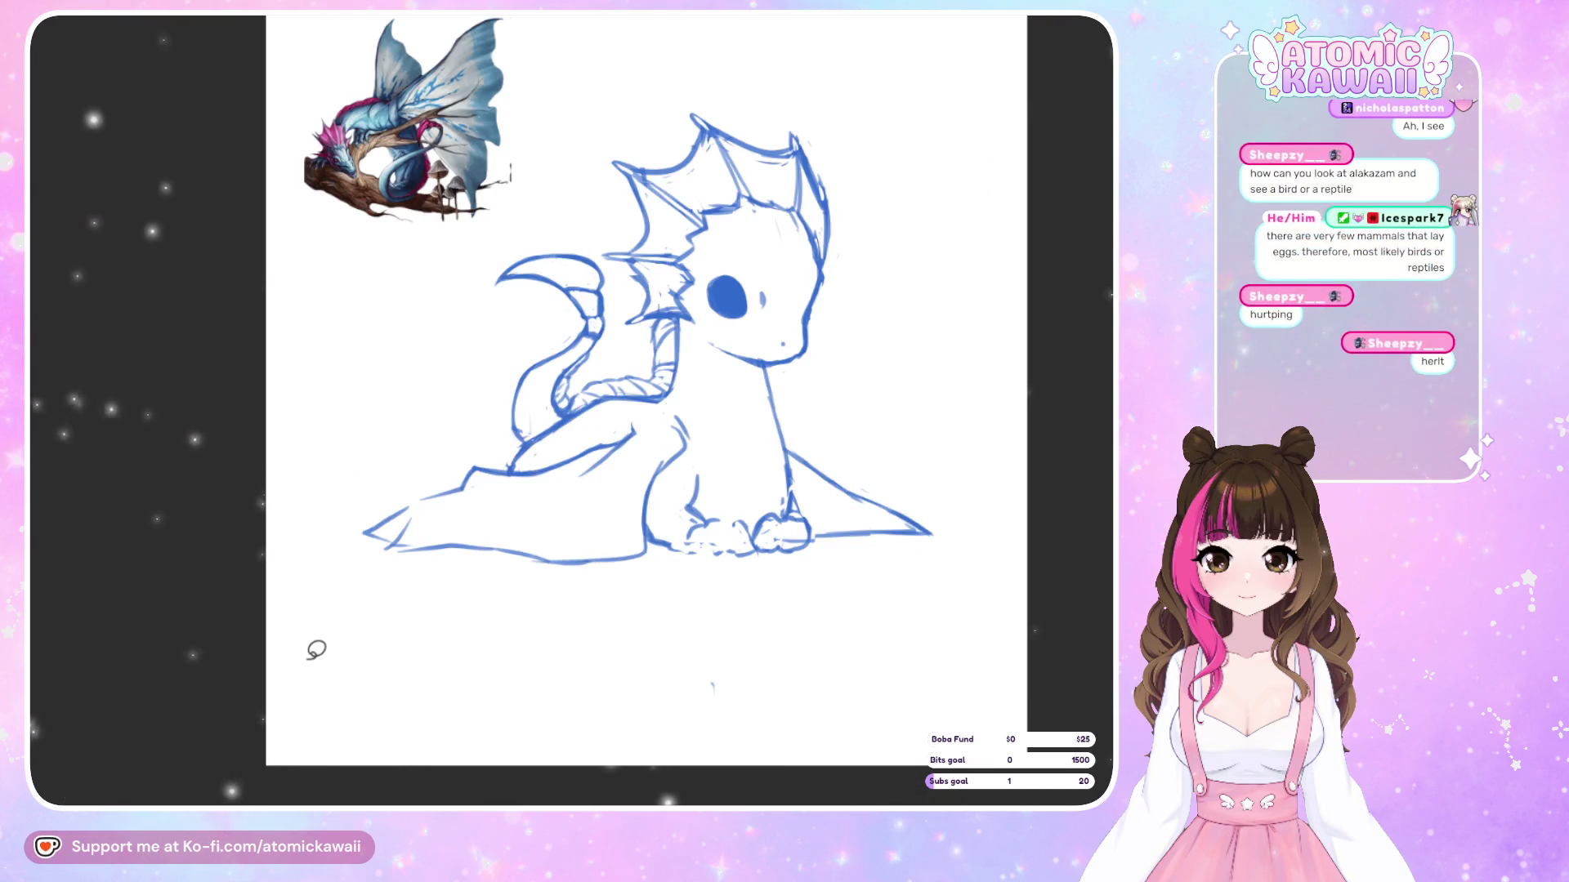
{"action": "key", "text": "m"}
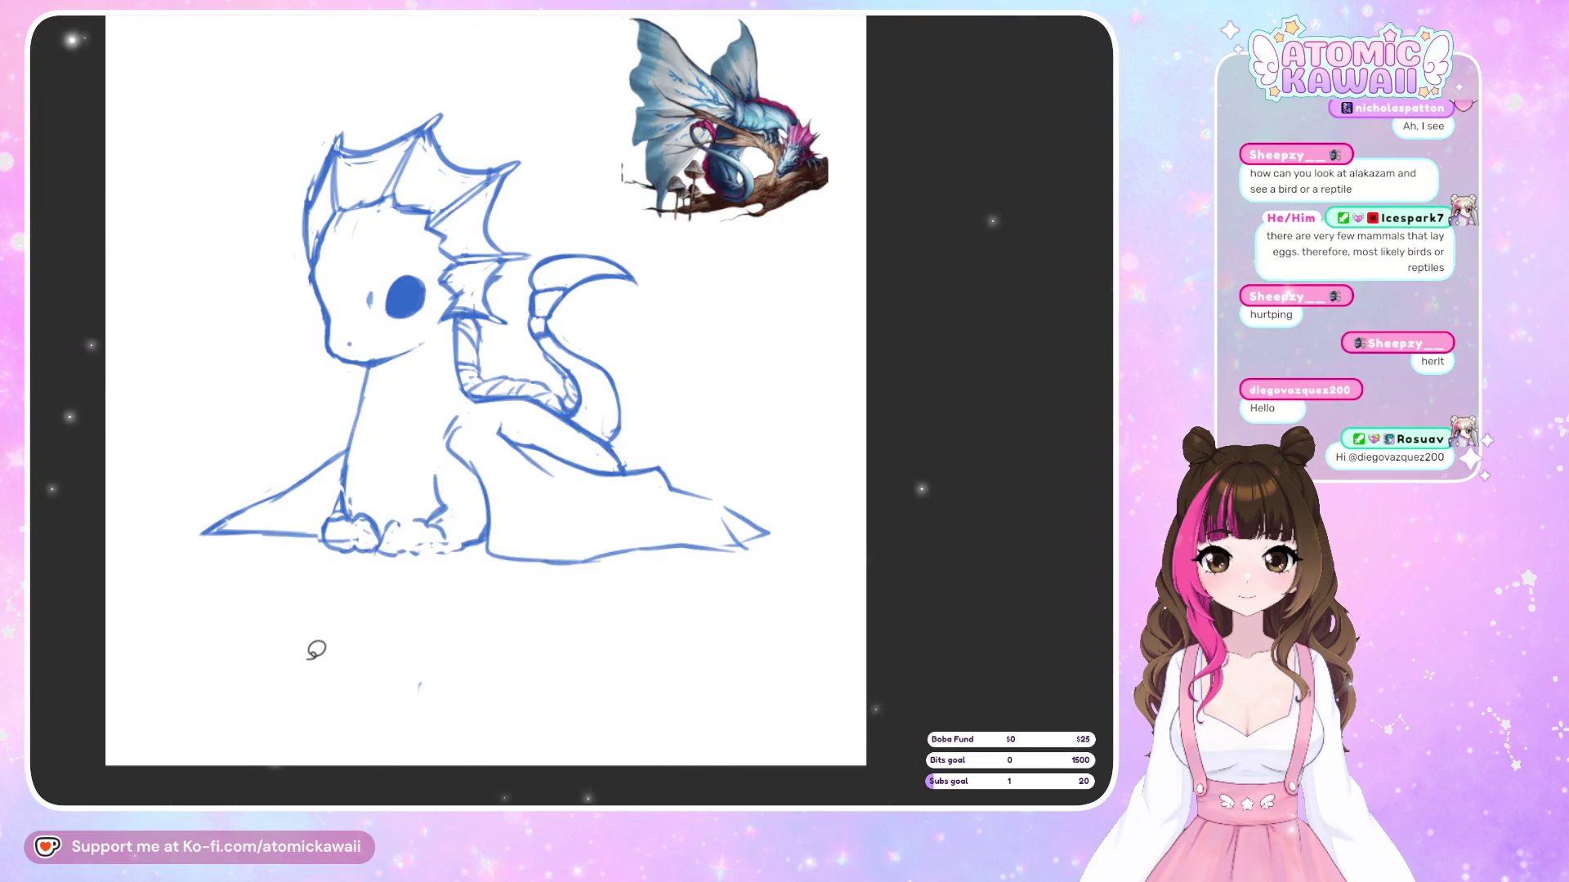
Shift, tilt slightly clockwise and narrow the selected hind body and tail, then commit the transform
{"action": "mouse_move", "coordinate": [552, 439]}
{"action": "left_mouse_down"}
{"action": "mouse_move", "coordinate": [480, 489]}
{"action": "mouse_move", "coordinate": [665, 588]}
{"action": "mouse_move", "coordinate": [760, 459]}
{"action": "mouse_move", "coordinate": [569, 431]}
{"action": "left_mouse_up"}
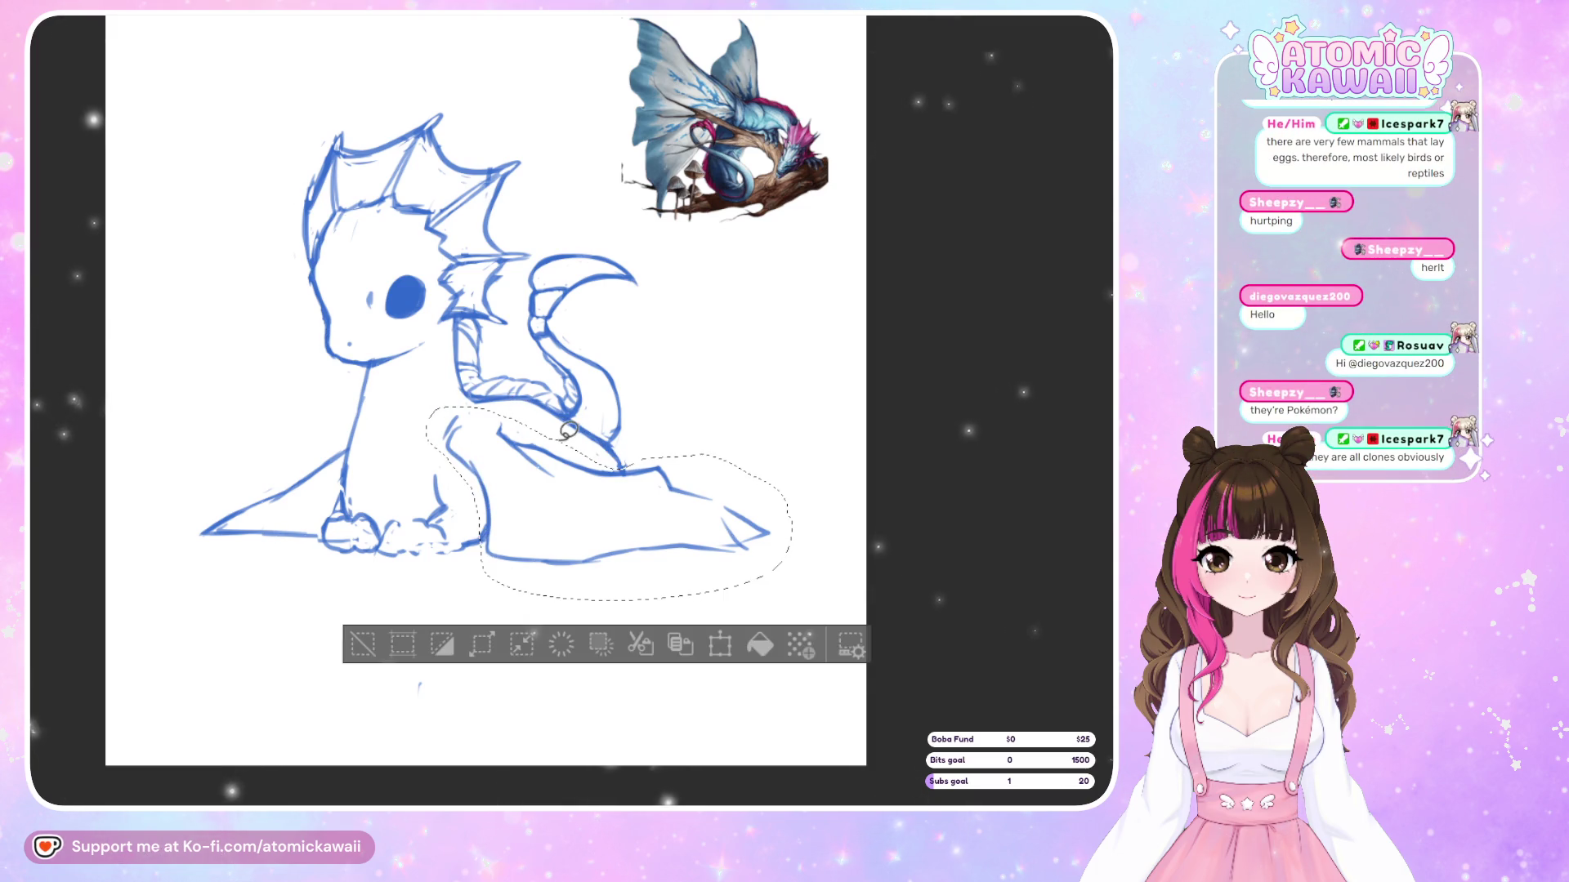
{"action": "left_click", "coordinate": [718, 645]}
{"action": "left_click_drag", "start_coordinate": [653, 599], "coordinate": [645, 602]}
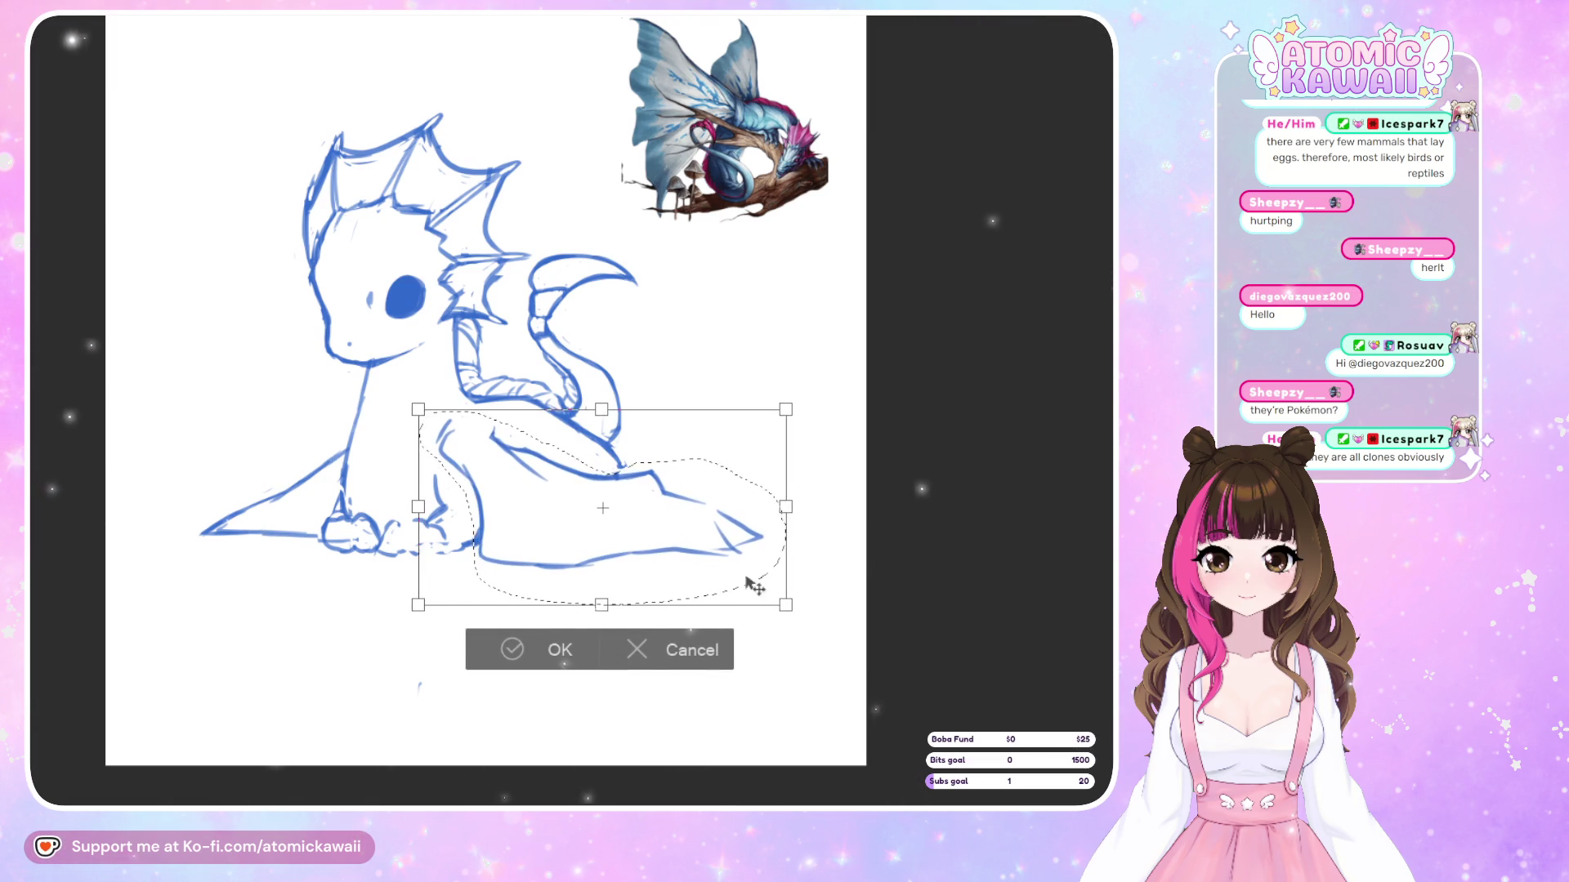
{"action": "left_click_drag", "start_coordinate": [842, 577], "coordinate": [844, 588]}
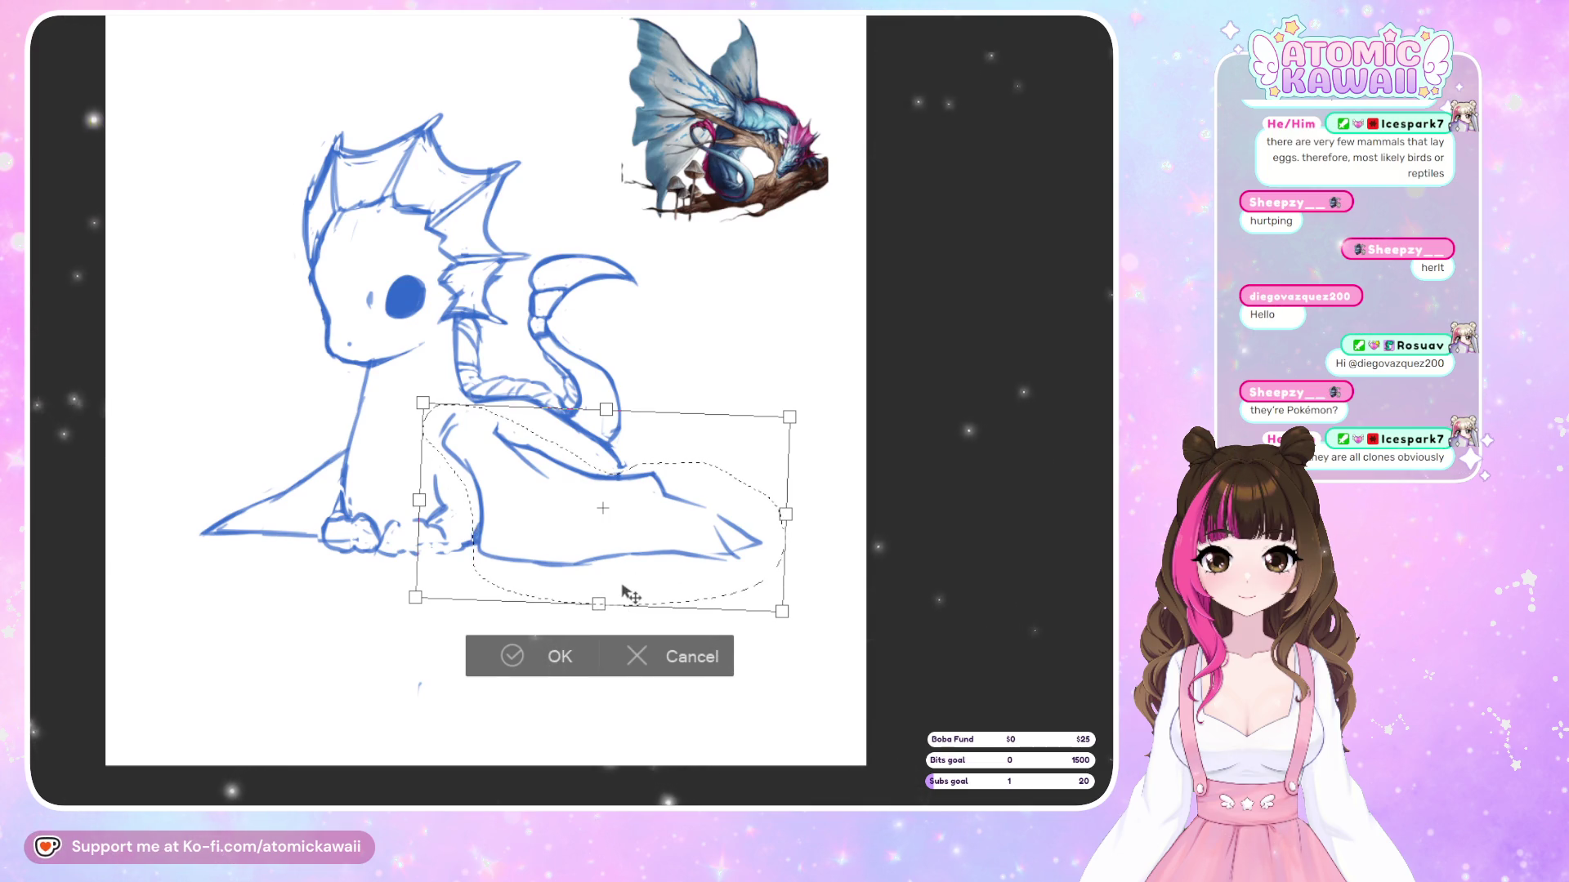
{"action": "left_click_drag", "start_coordinate": [624, 598], "coordinate": [625, 596]}
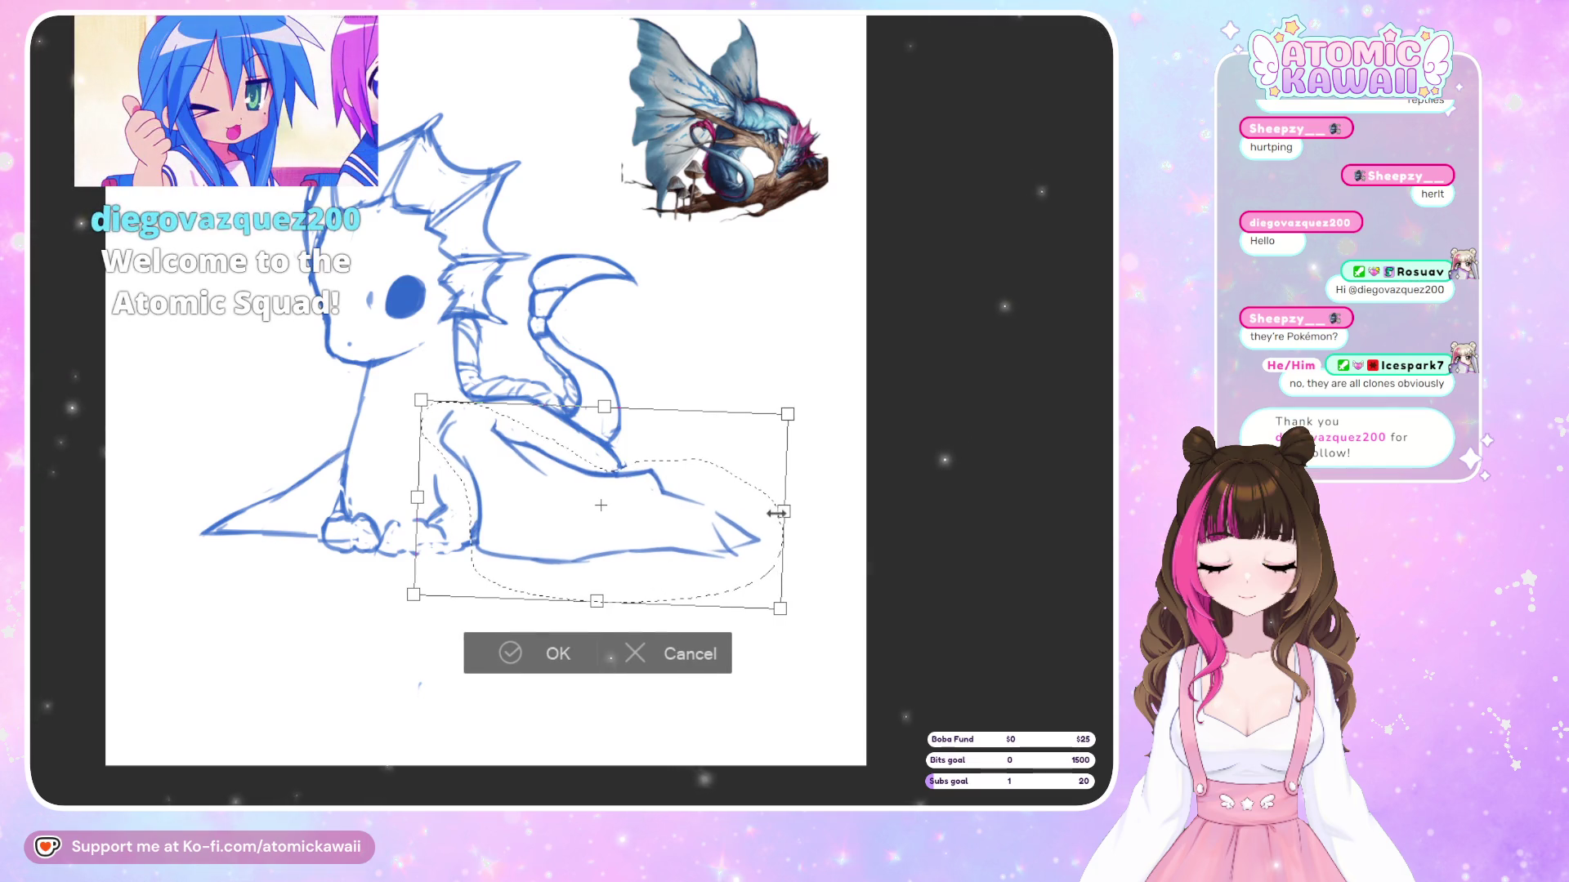
{"action": "left_click_drag", "start_coordinate": [785, 513], "coordinate": [777, 520]}
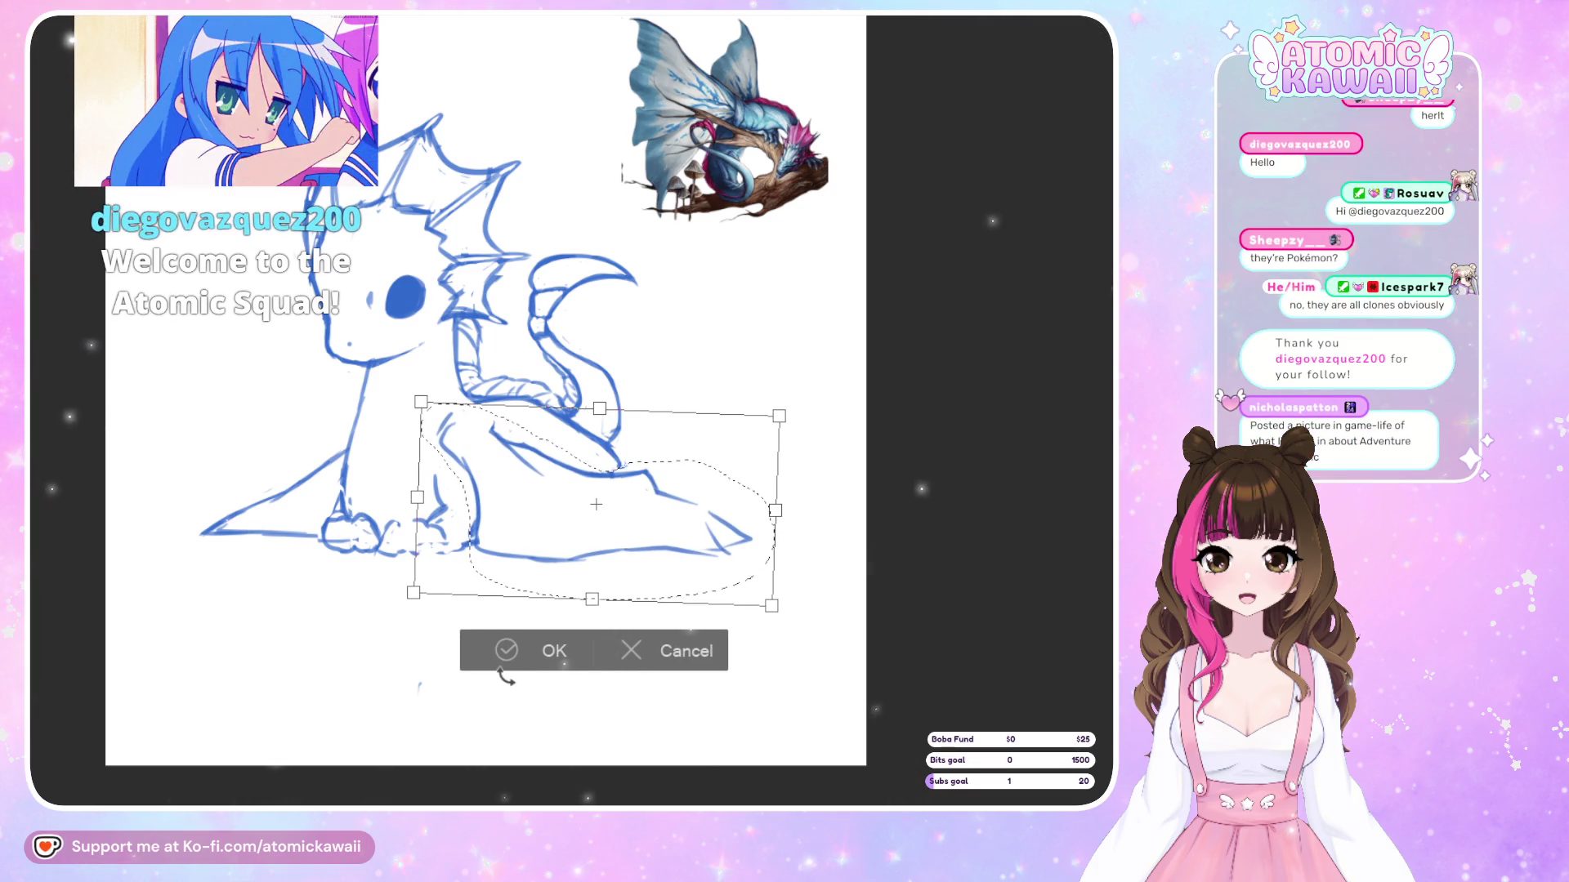
{"action": "left_click_drag", "start_coordinate": [798, 634], "coordinate": [802, 627]}
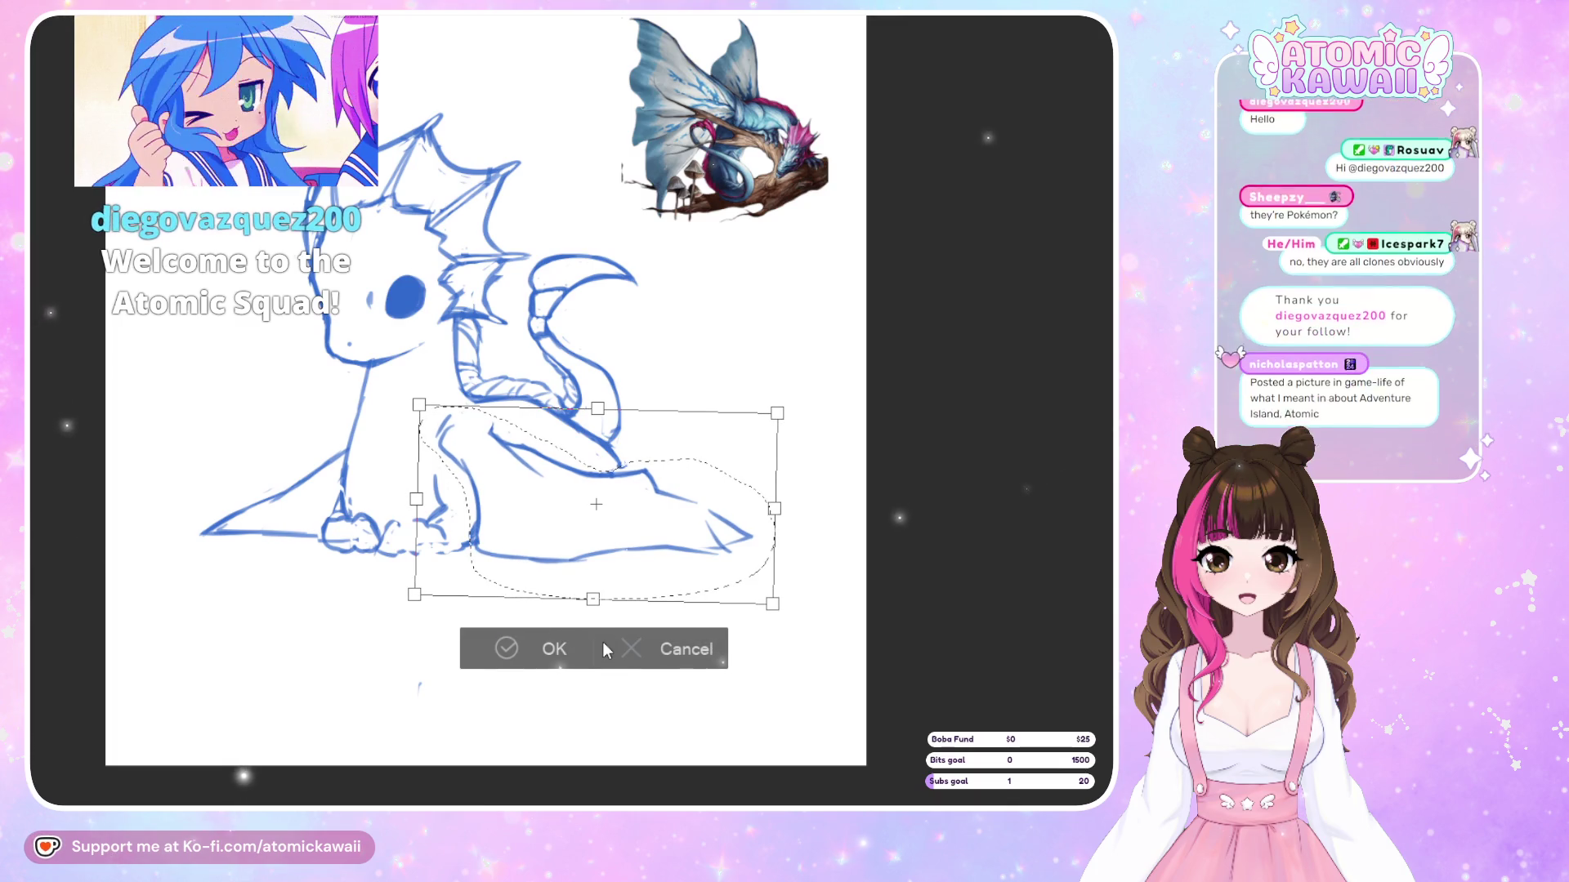
{"action": "left_click", "coordinate": [526, 644]}
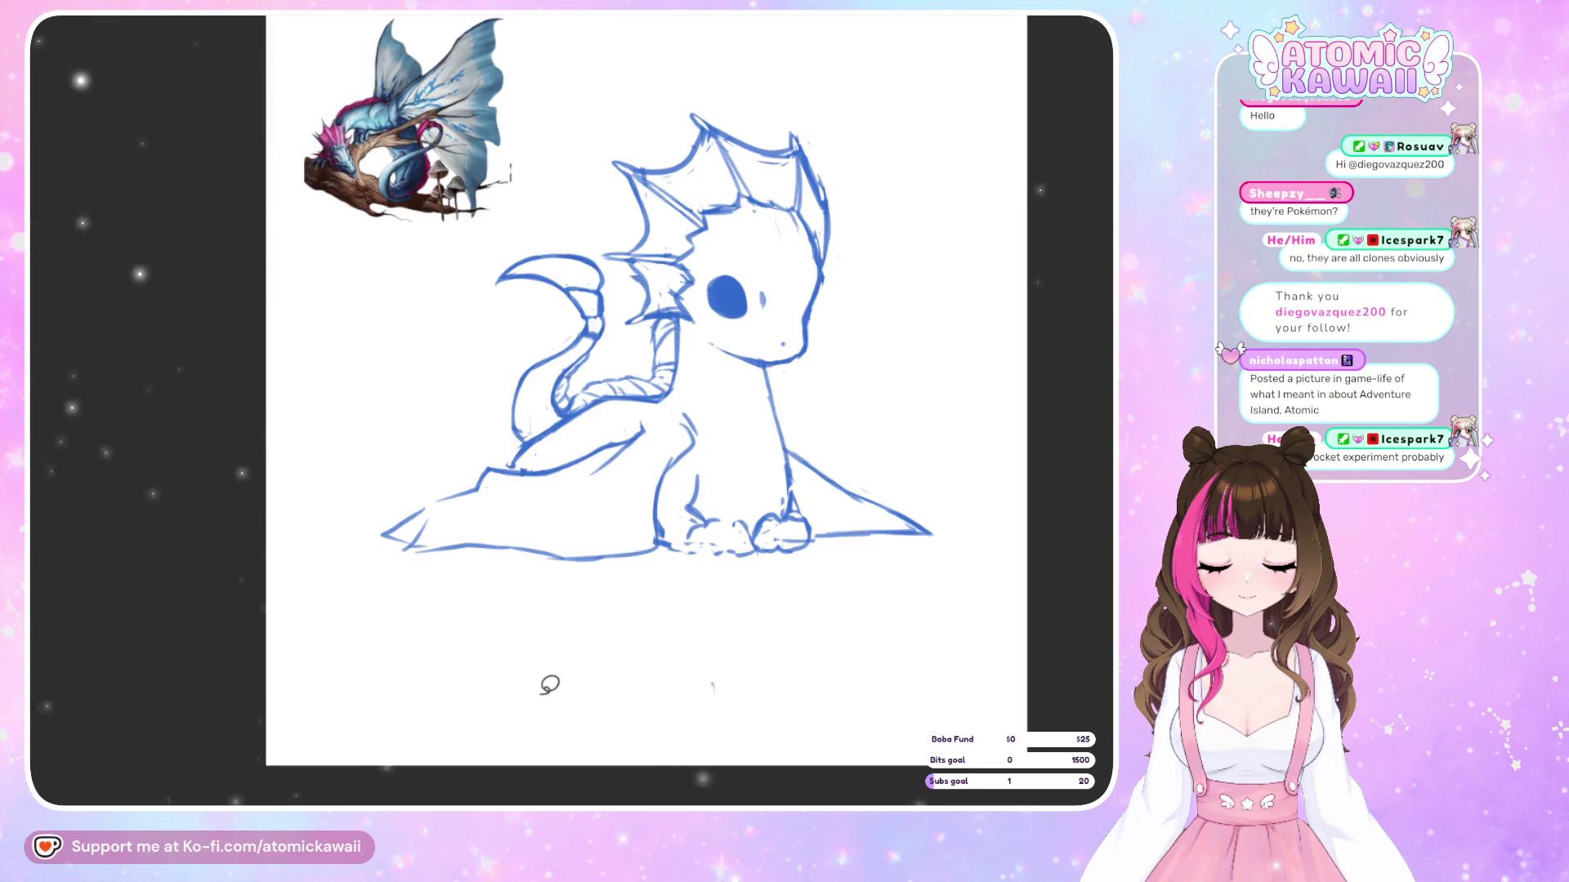
{"action": "key", "text": "h"}
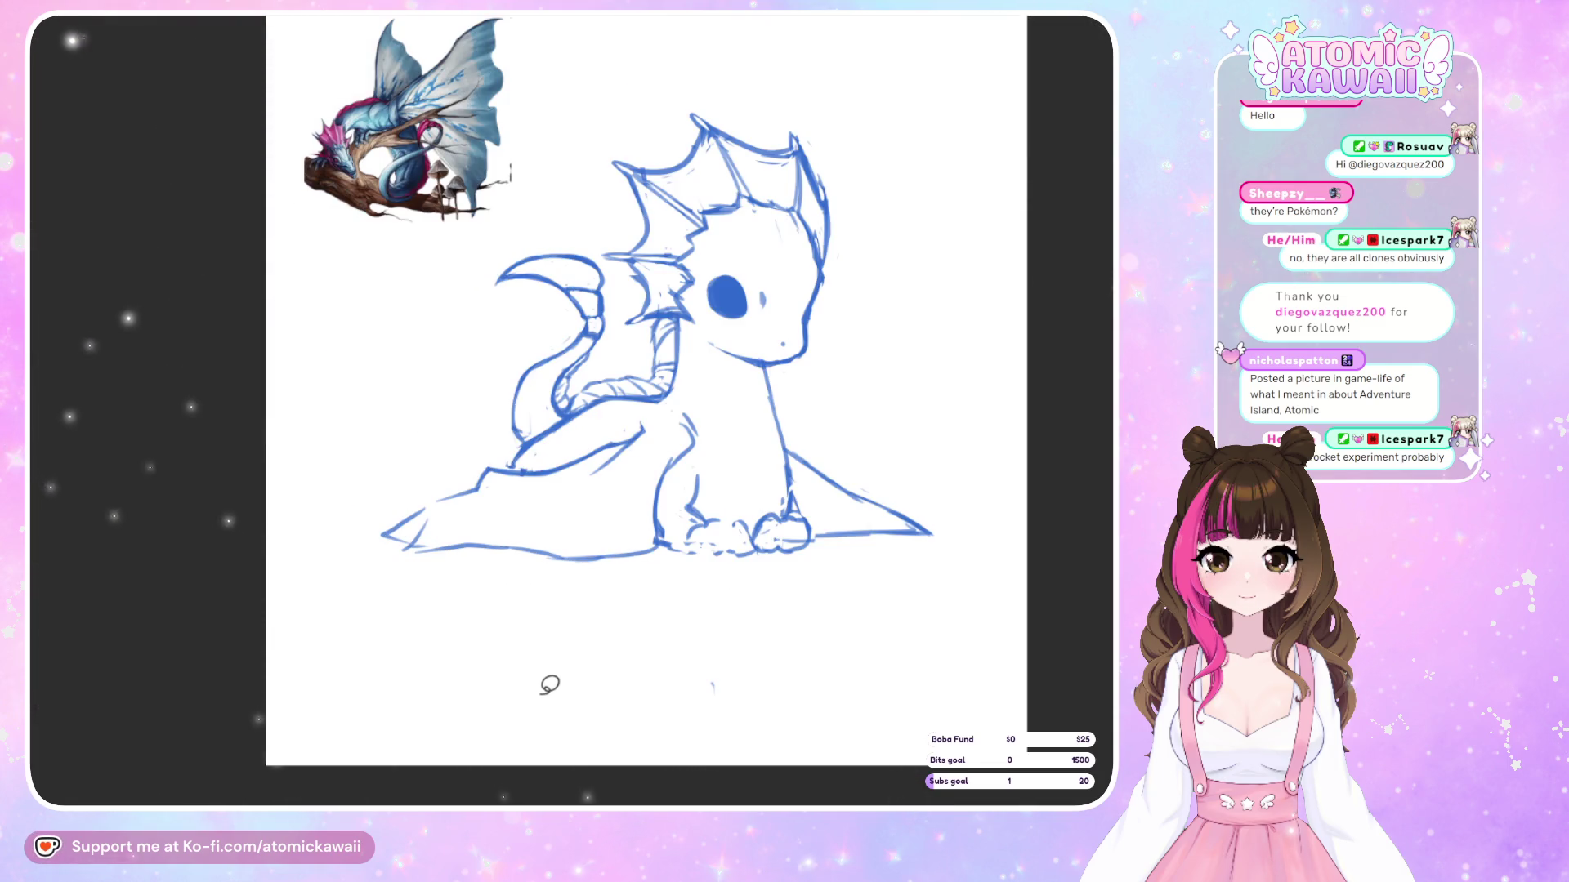
Draw a refining line along the dragon's chest, checking it repeatedly in mirrored view
{"action": "key", "text": "h"}
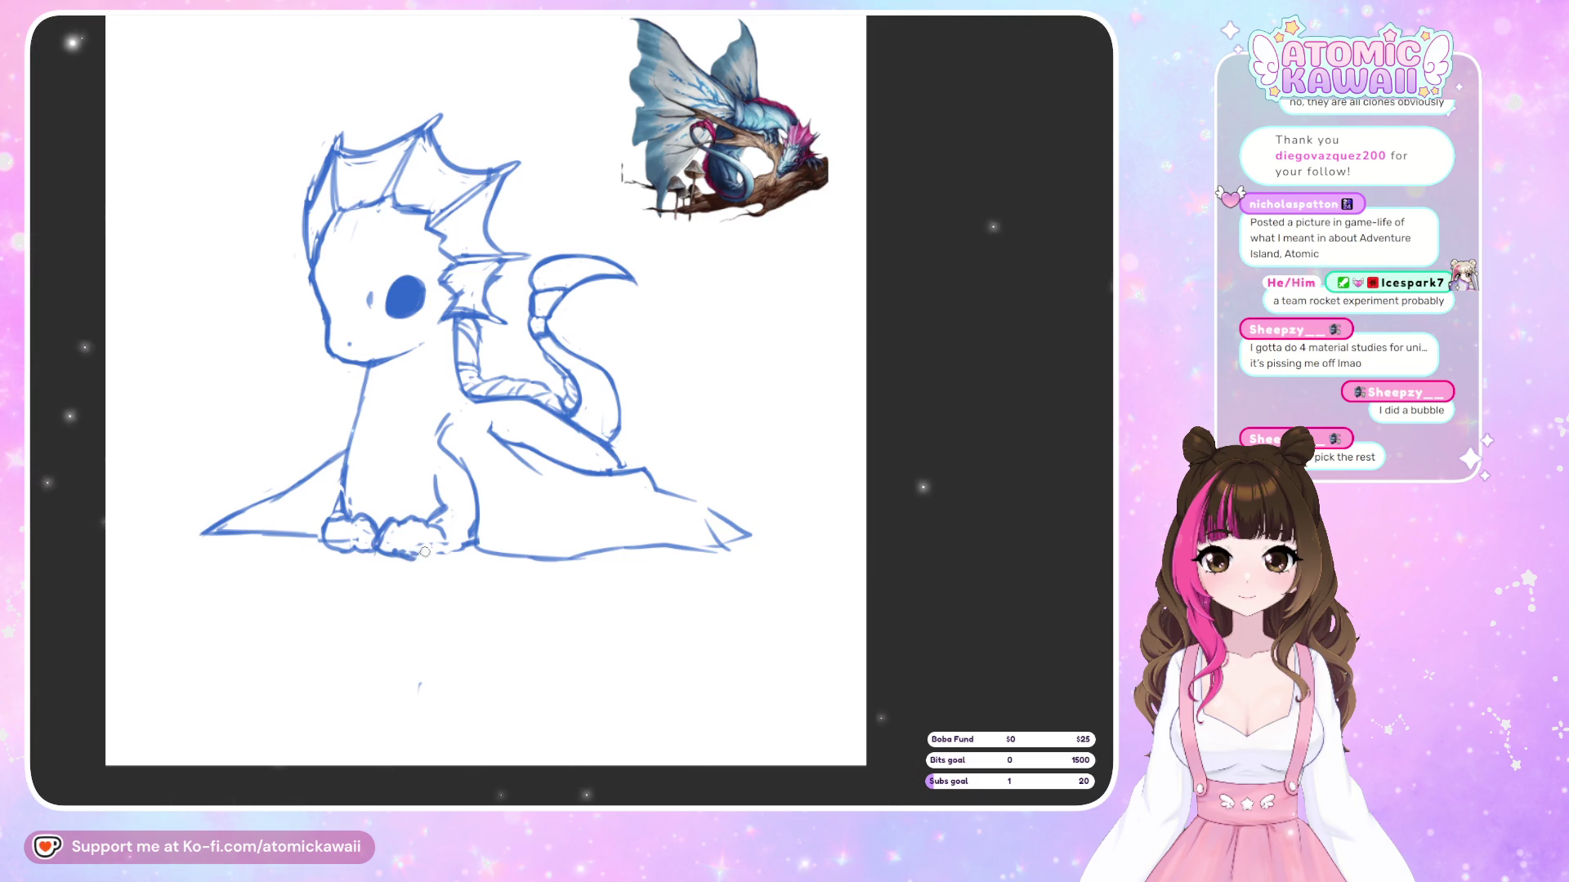
{"action": "key", "text": "m"}
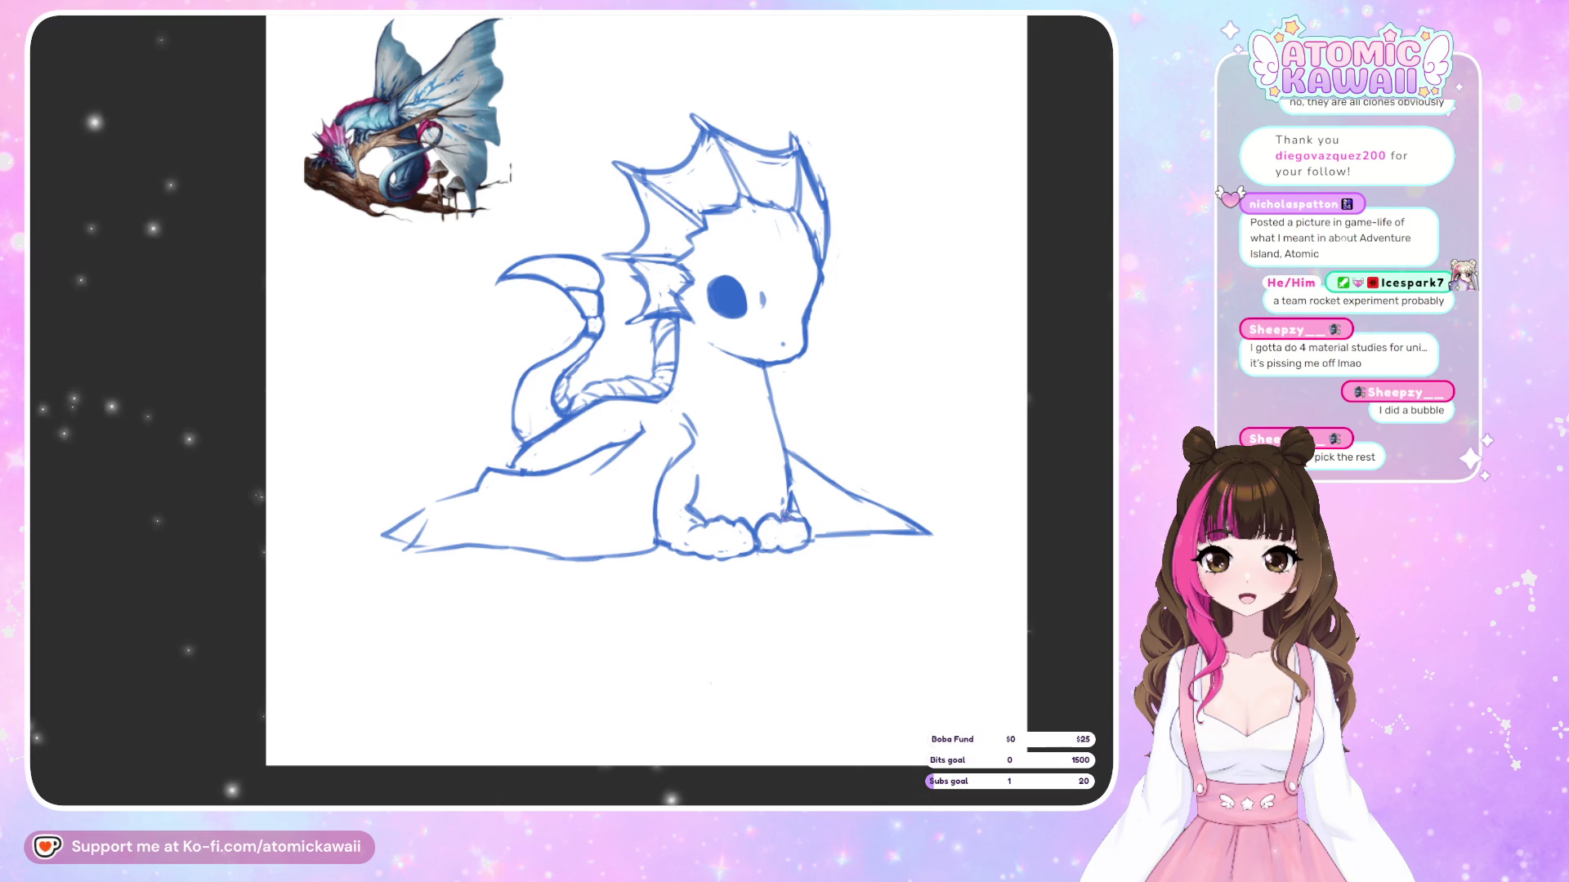
{"action": "key", "text": "m"}
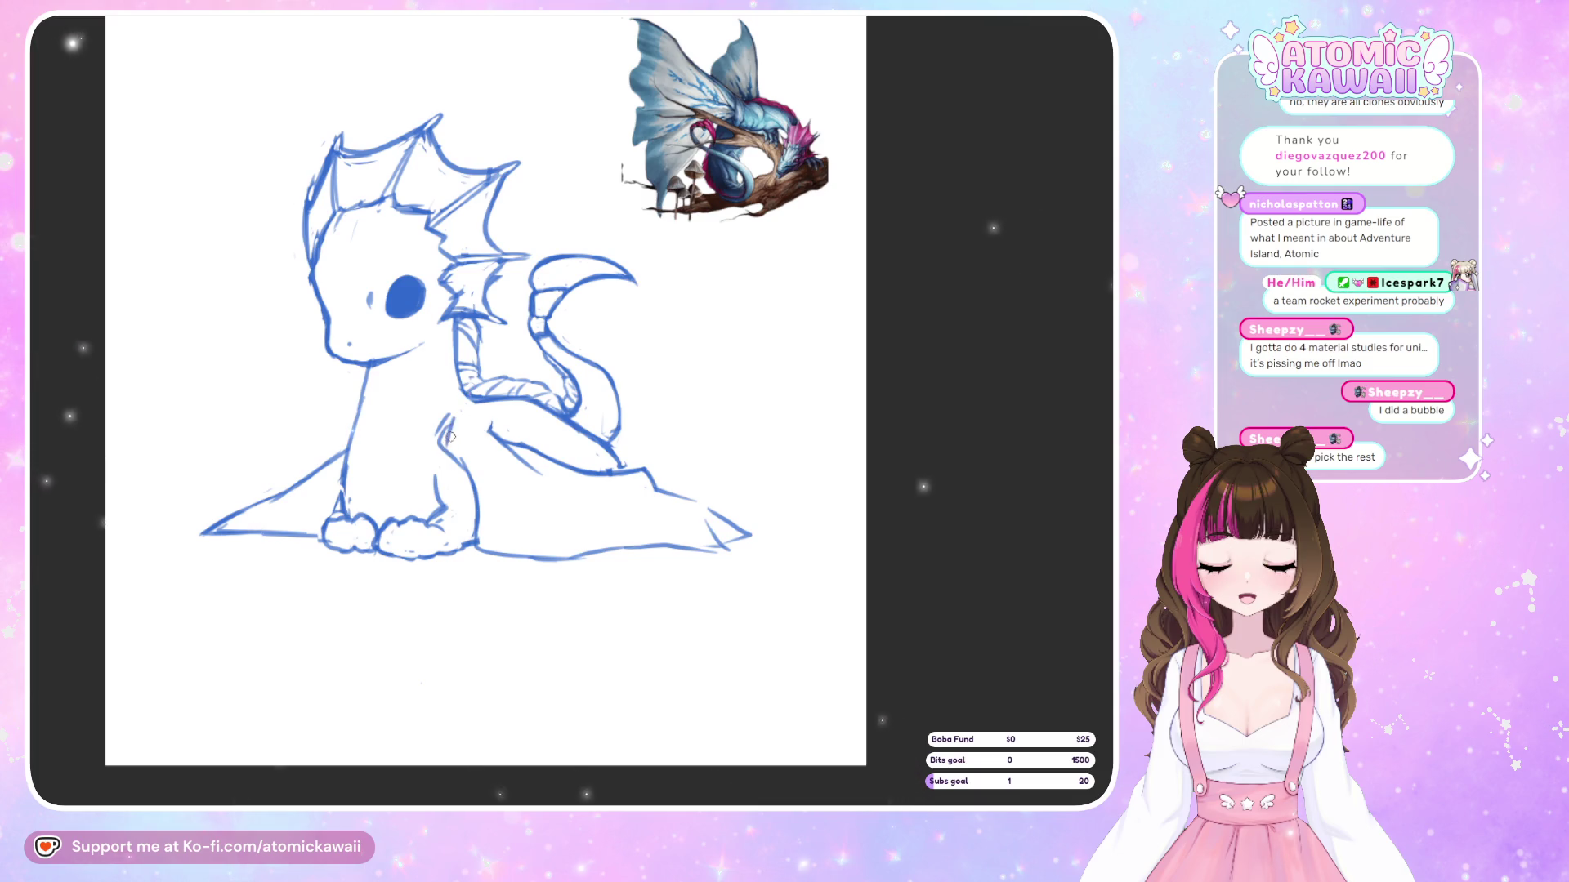
{"action": "left_click_drag", "start_coordinate": [453, 429], "coordinate": [466, 464]}
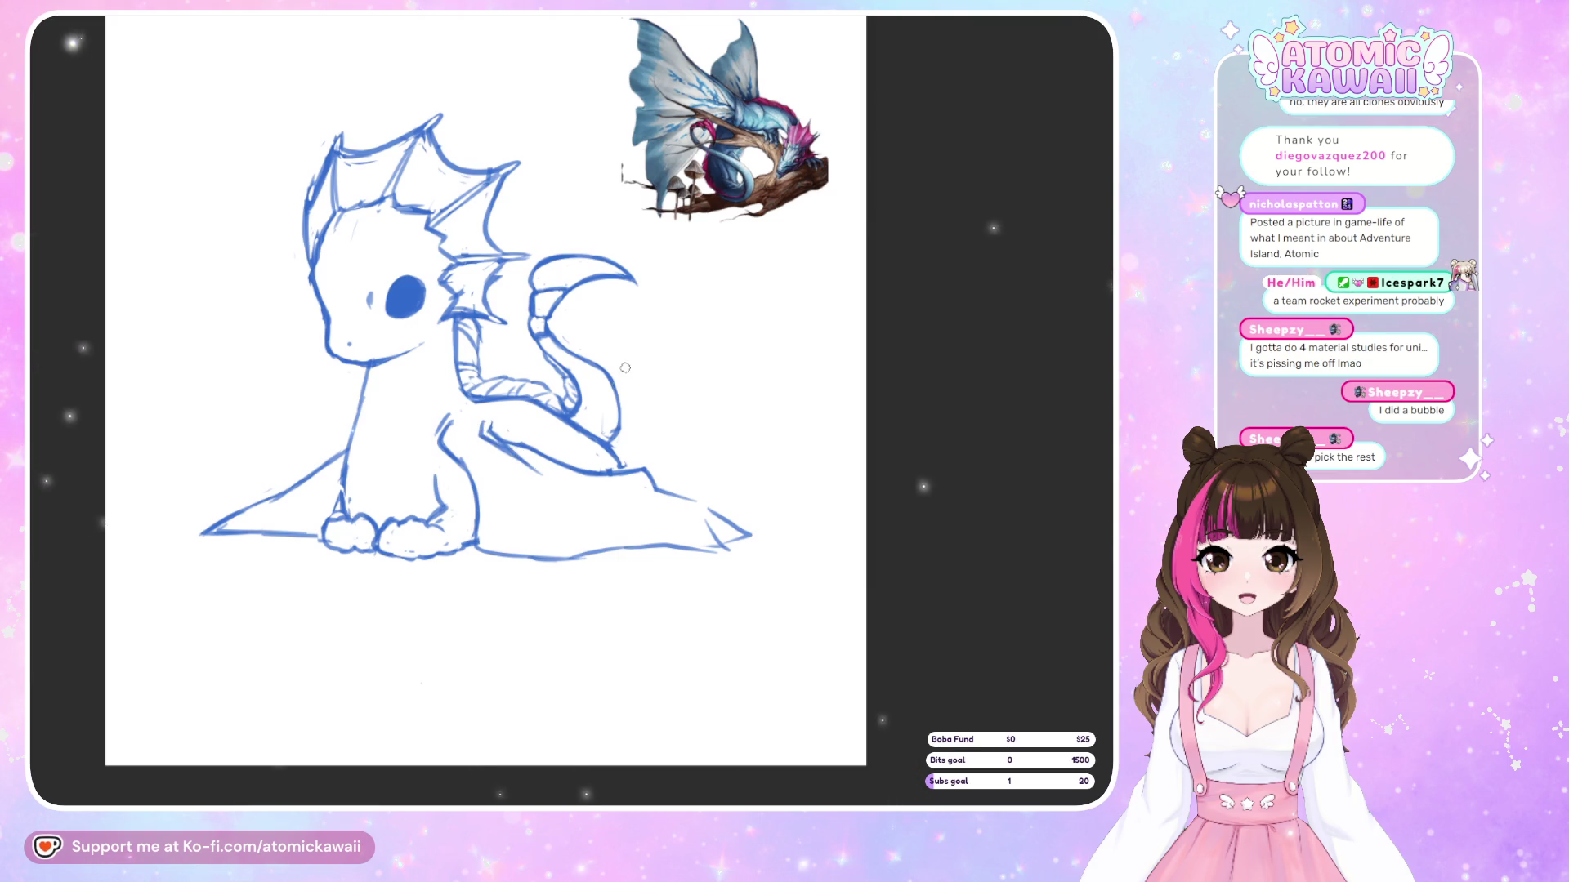
{"action": "key", "text": "m"}
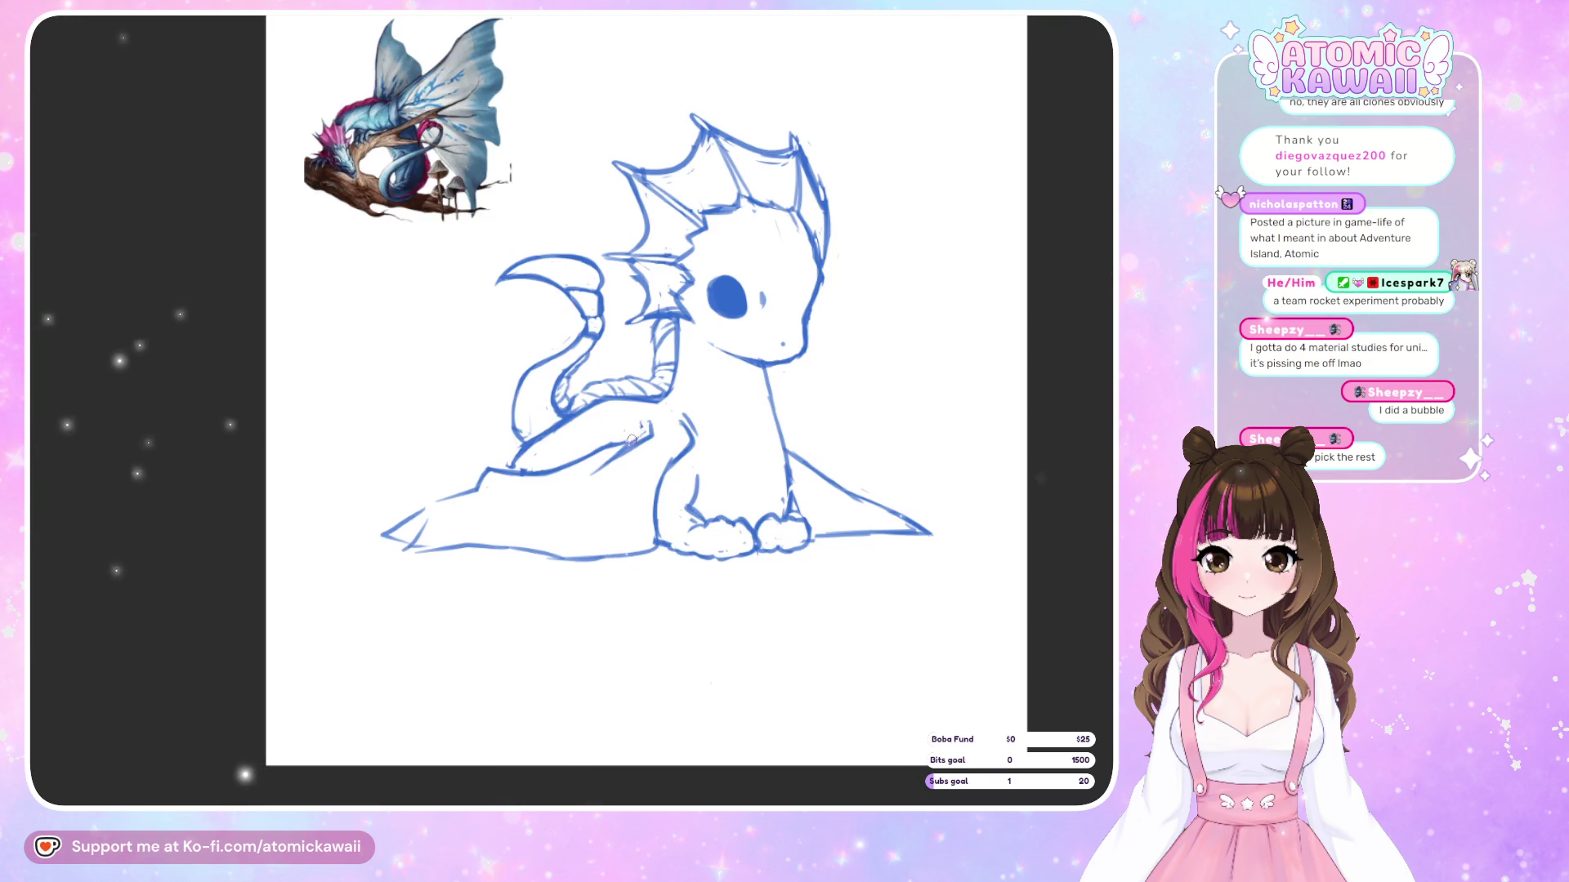
{"action": "key", "text": "m"}
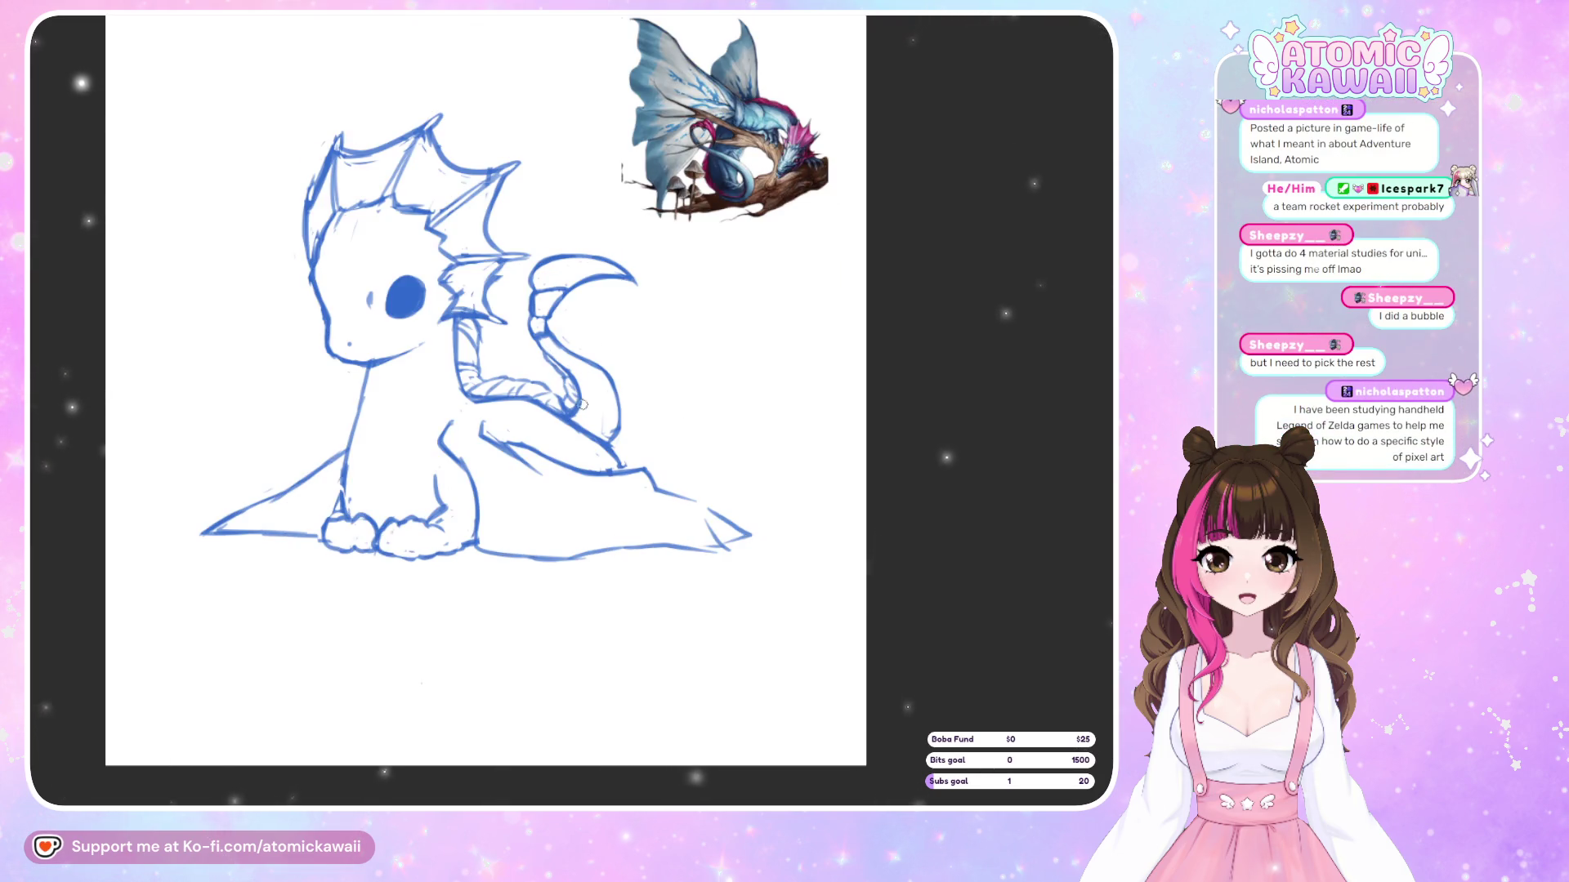
{"action": "key", "text": "m"}
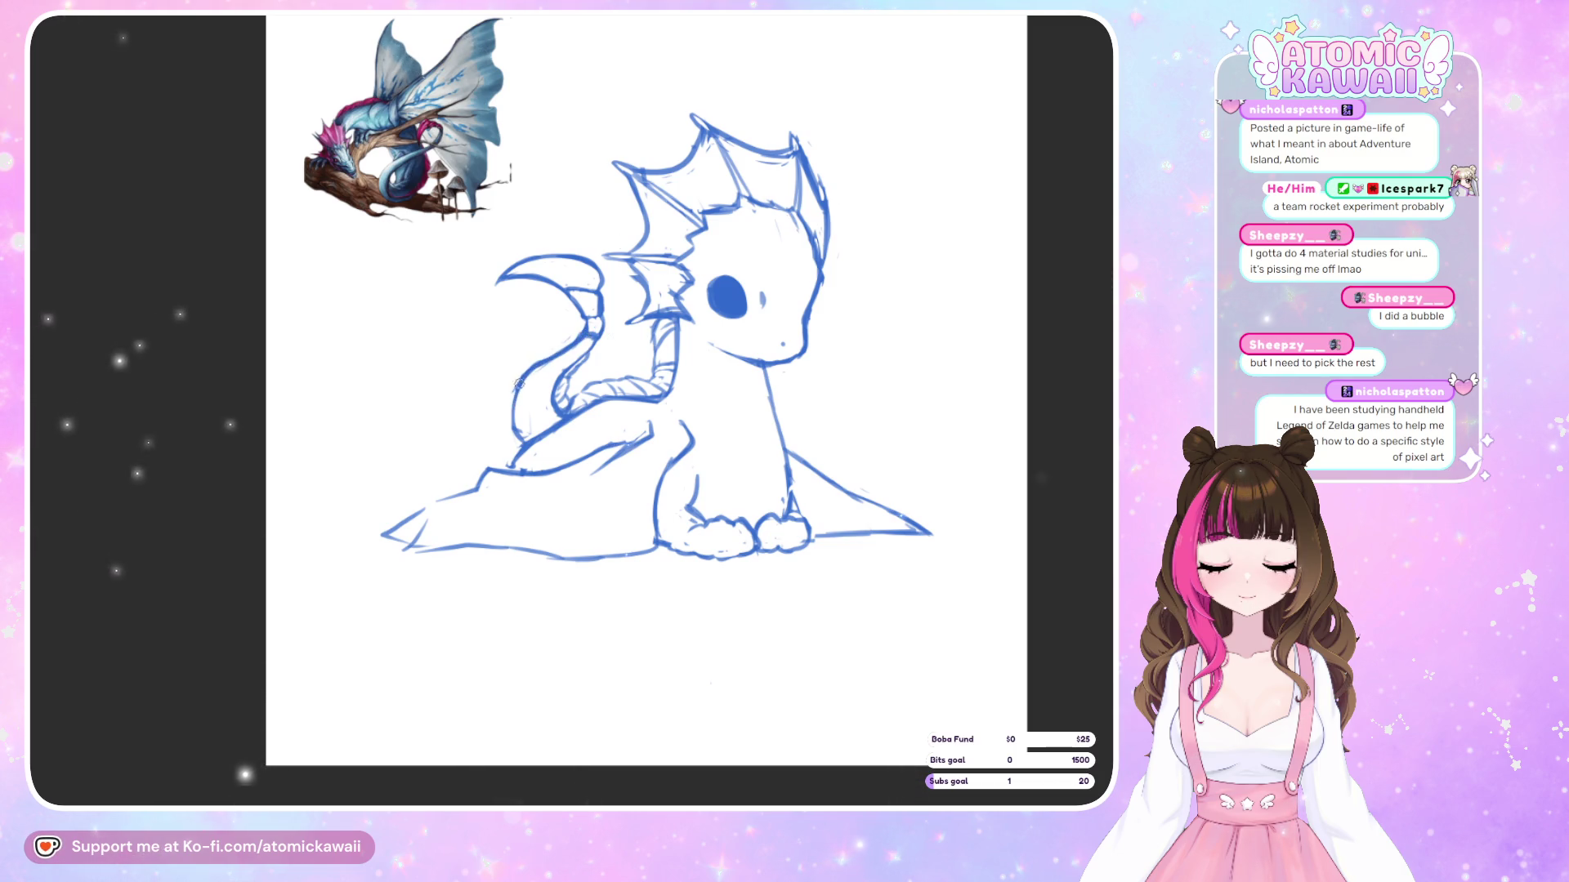
{"action": "key", "text": "m"}
{"action": "key", "text": "m"}
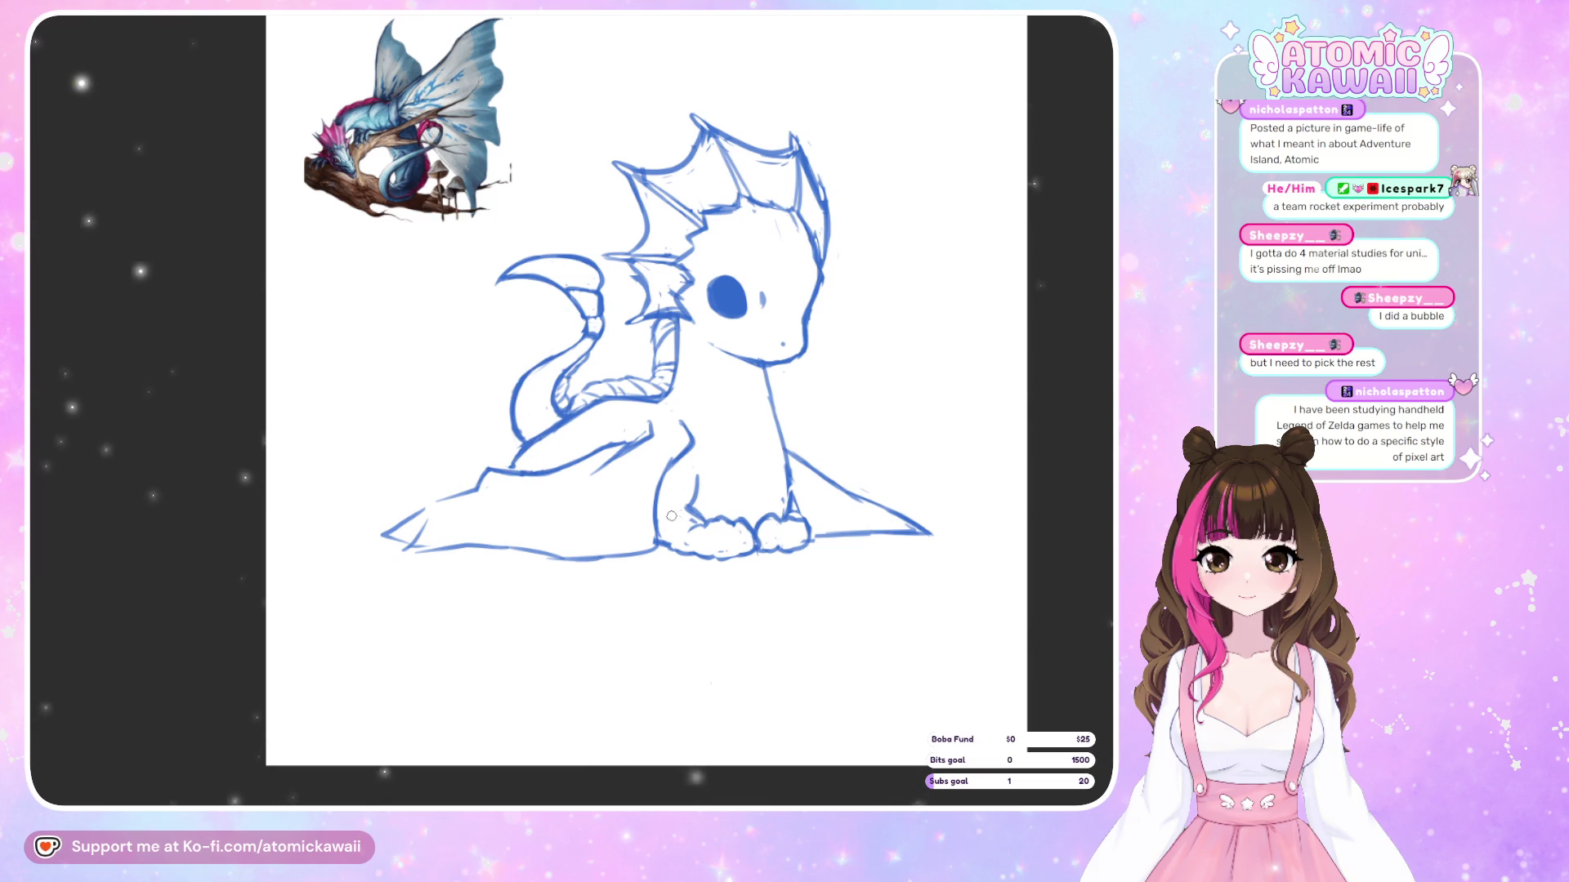
{"action": "key", "text": "m"}
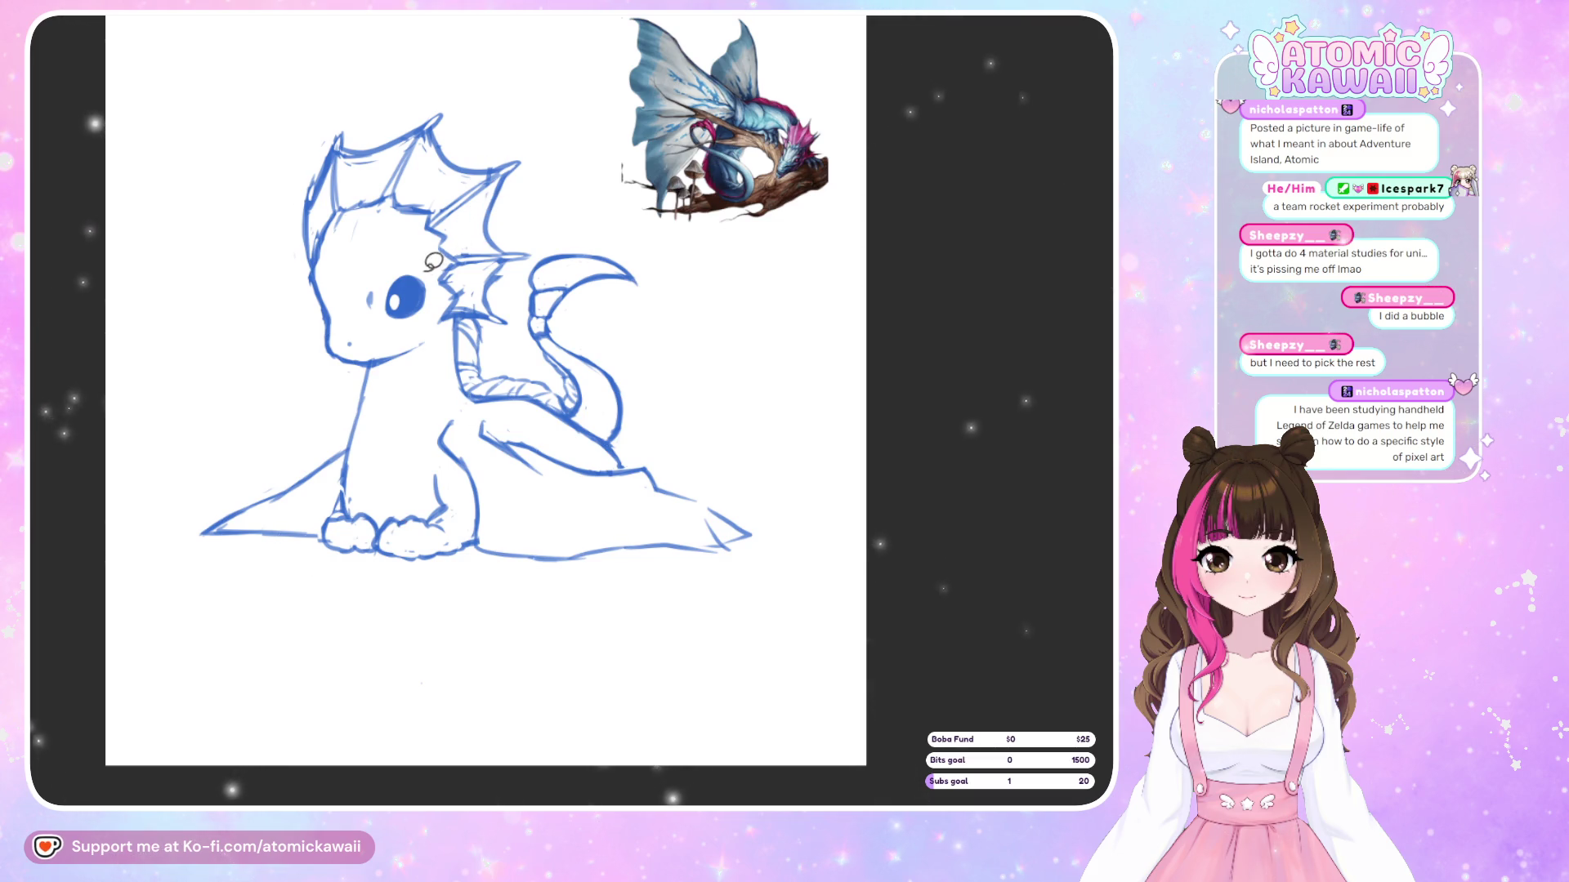
Lasso the dragon's eye, rotate it slightly clockwise and confirm the transform
{"action": "mouse_move", "coordinate": [421, 255]}
{"action": "left_mouse_down"}
{"action": "mouse_move", "coordinate": [439, 312]}
{"action": "mouse_move", "coordinate": [393, 293]}
{"action": "left_mouse_up"}
{"action": "left_click", "coordinate": [451, 377]}
{"action": "key", "text": "h"}
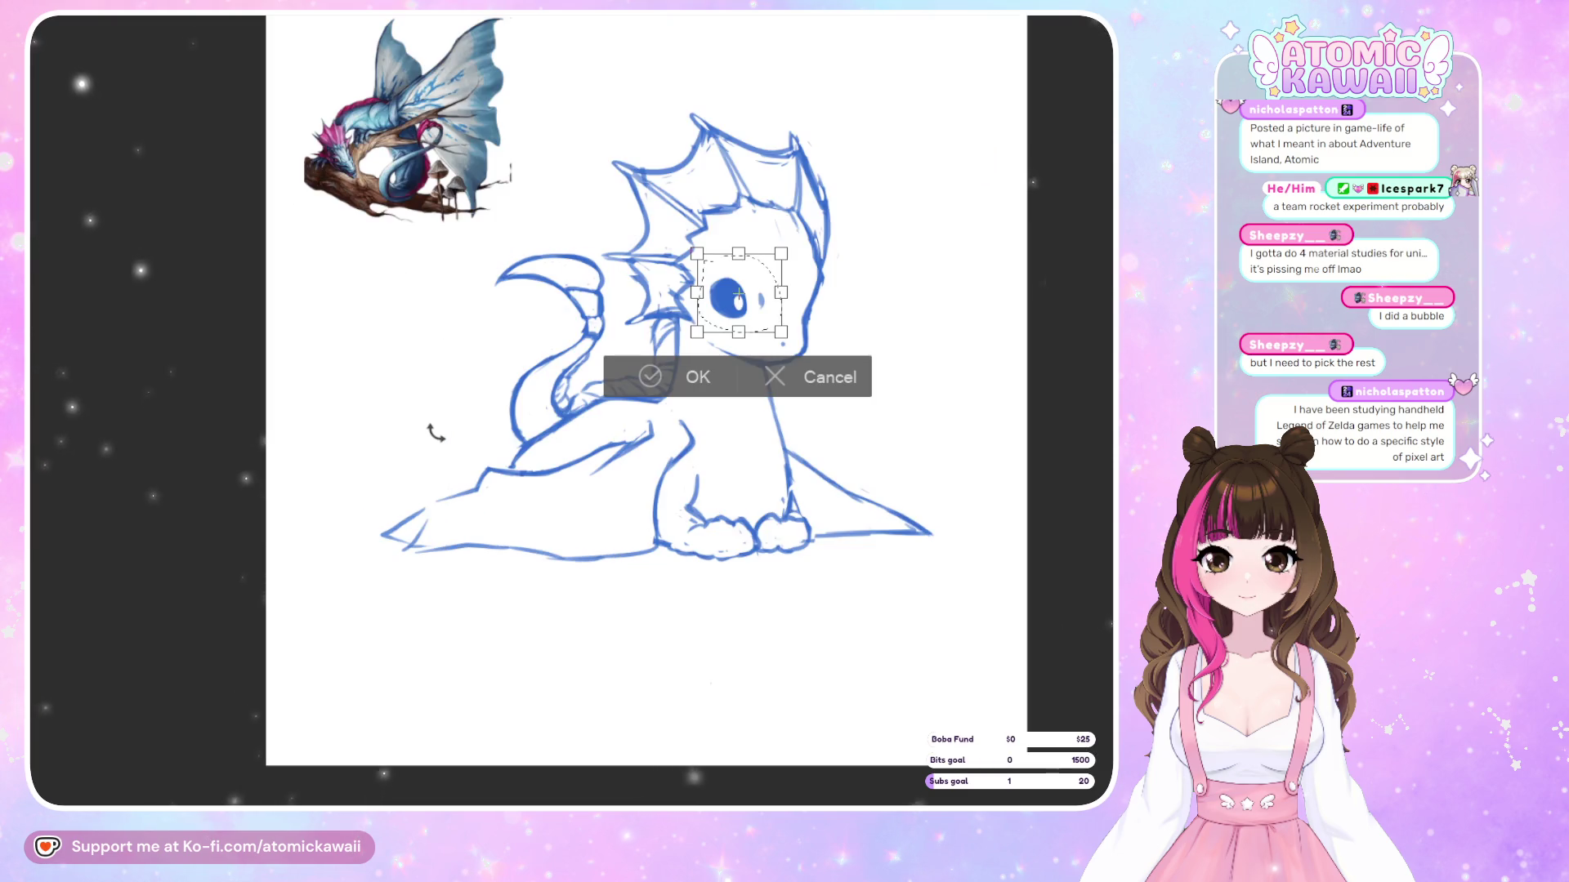
{"action": "key", "text": "h"}
{"action": "left_click_drag", "start_coordinate": [476, 246], "coordinate": [499, 254]}
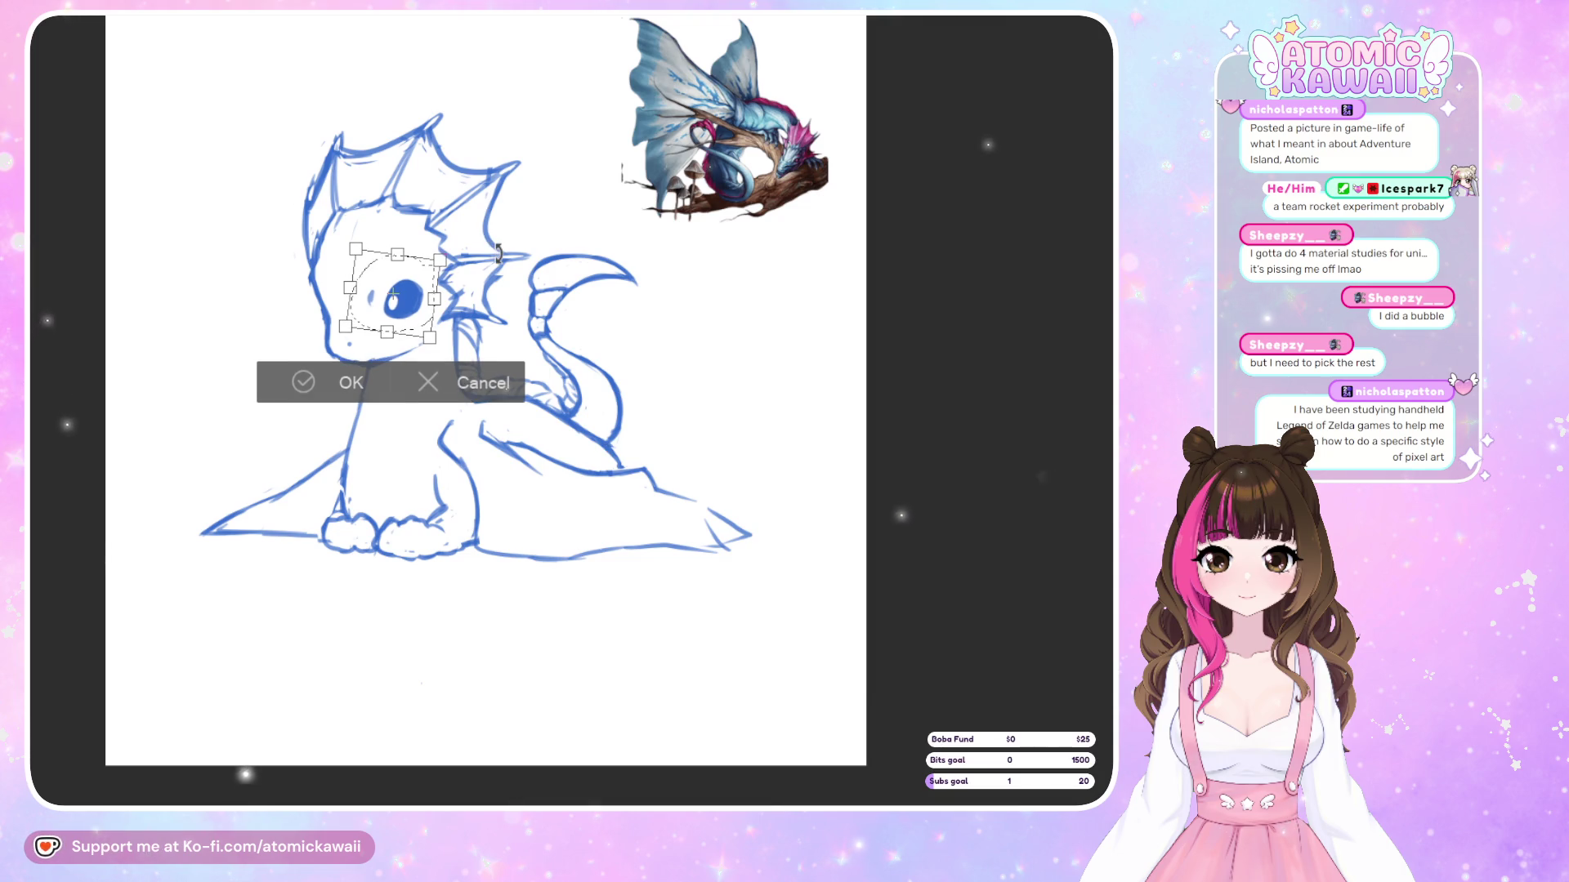
{"action": "left_click", "coordinate": [347, 382]}
{"action": "key", "text": "h"}
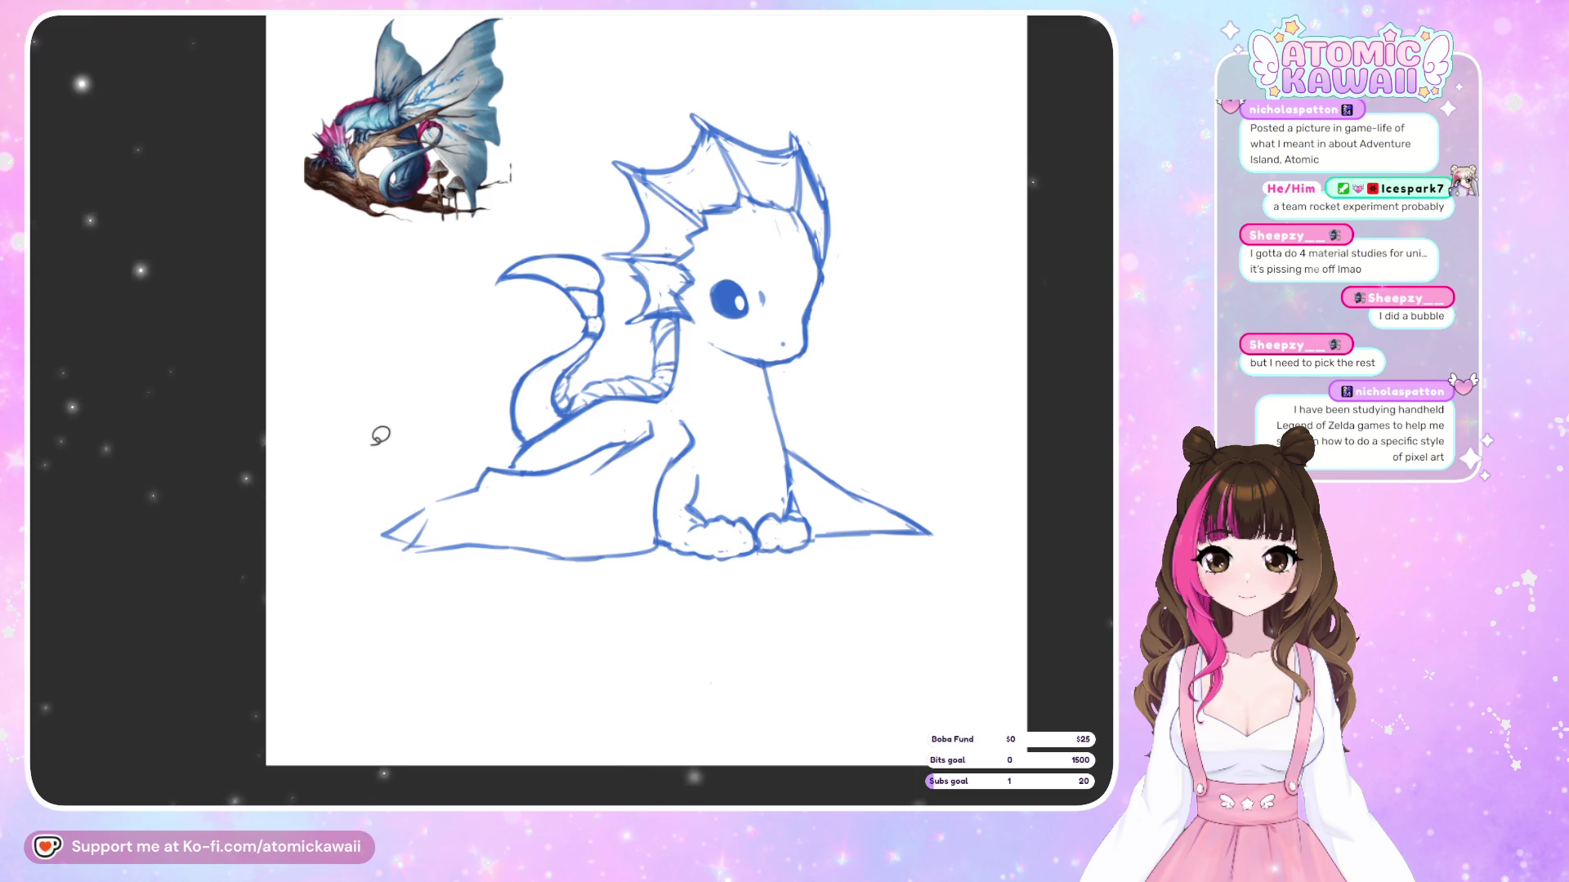
{"action": "key", "text": "h"}
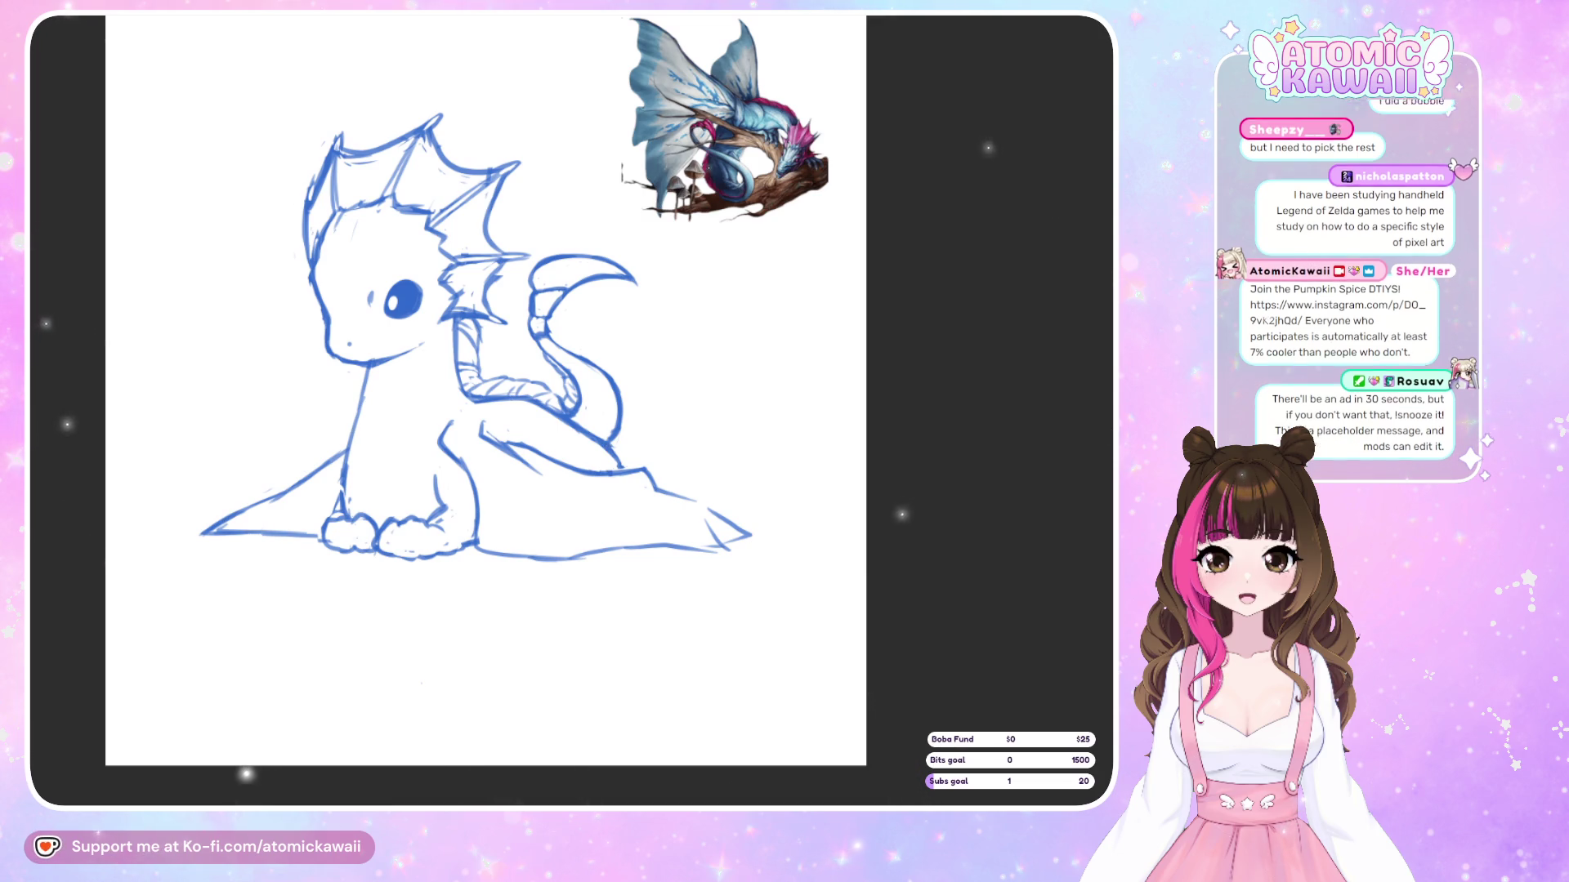
{"action": "key", "text": "m"}
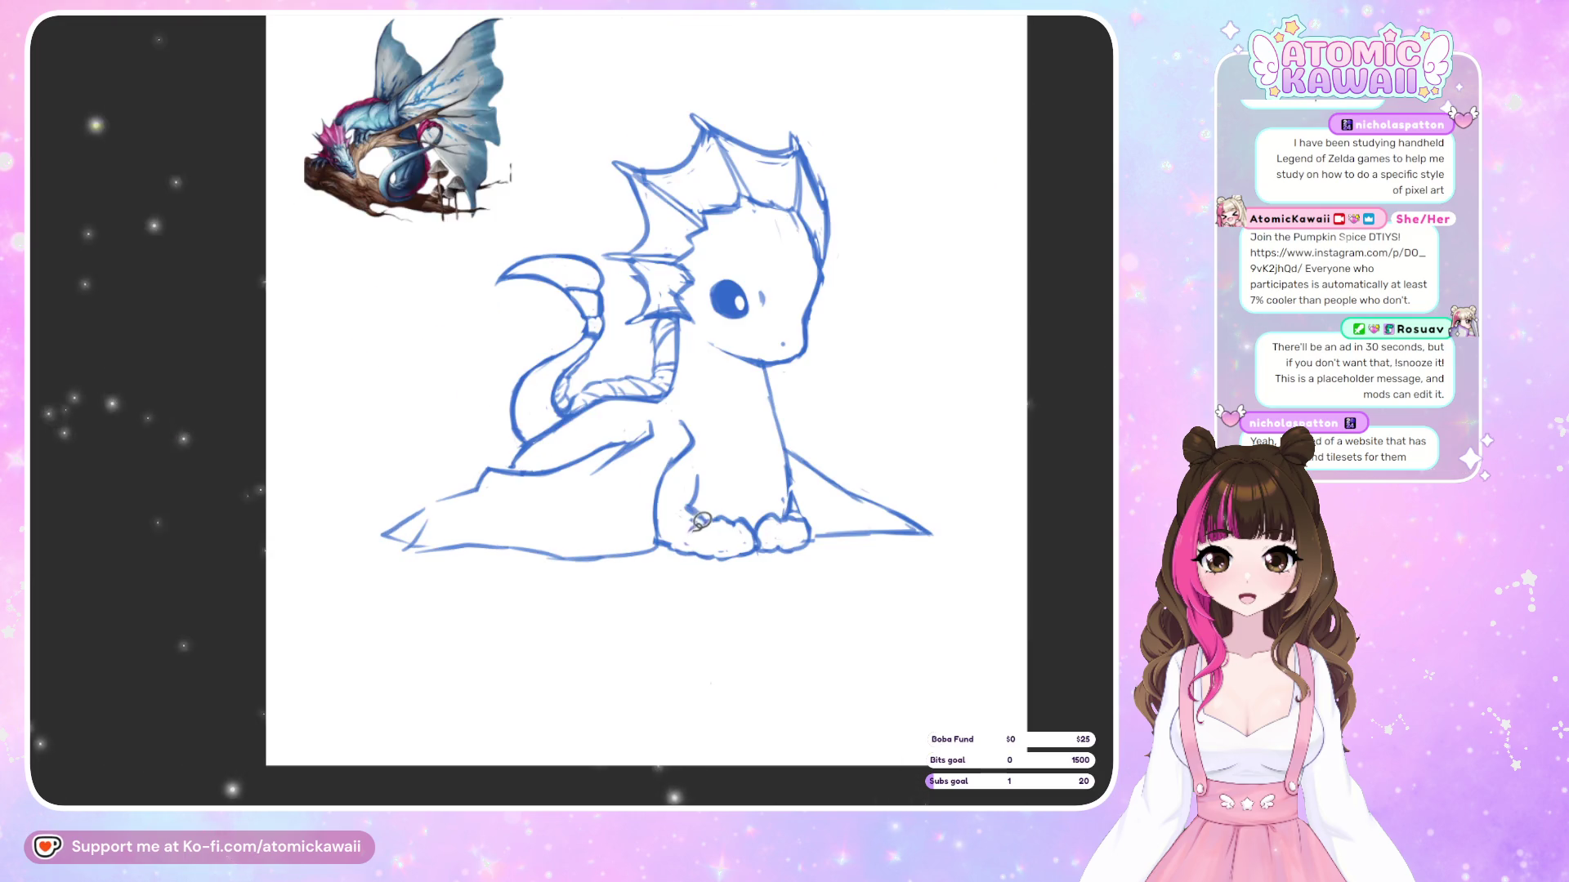
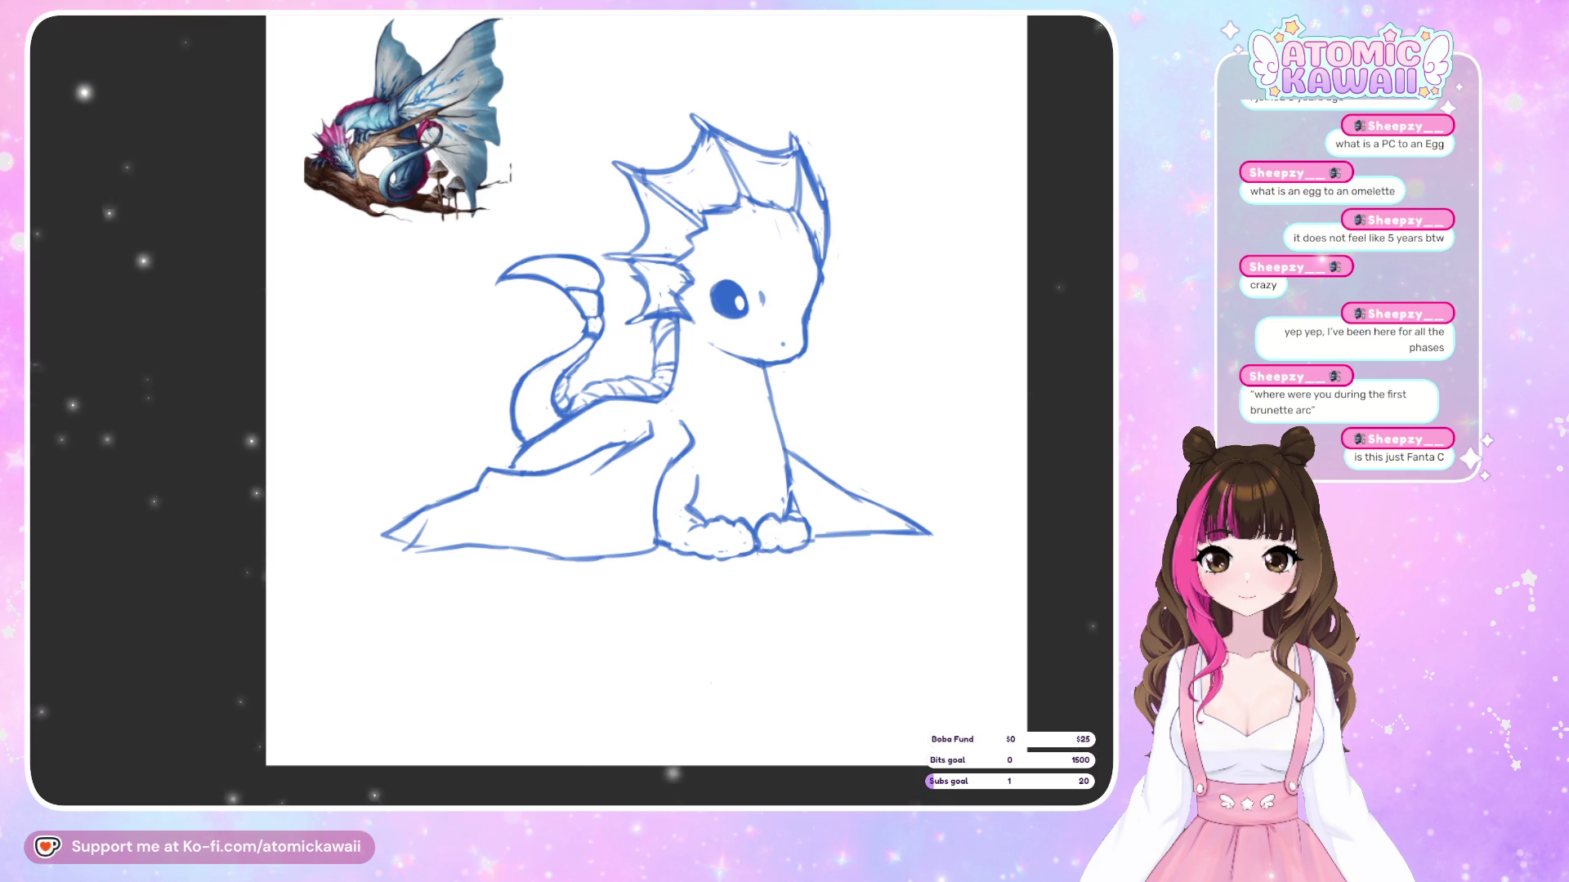
Mirror the dragon sketch view back and forth, then tilt the canvas about 70° counter-clockwise
{"action": "key", "text": "h"}
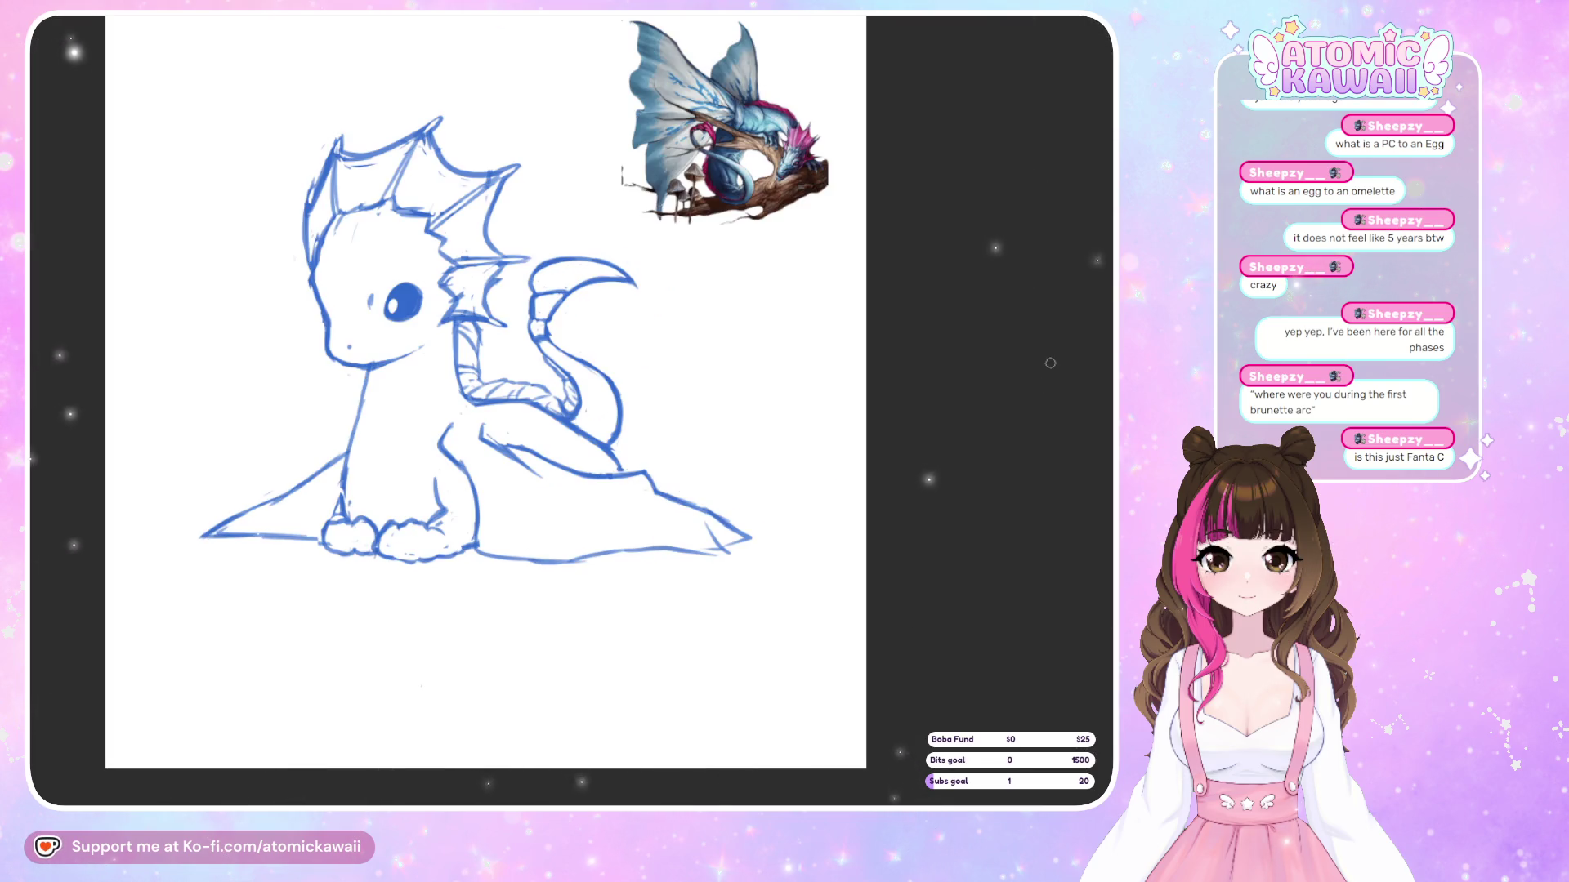
{"action": "key", "text": "h"}
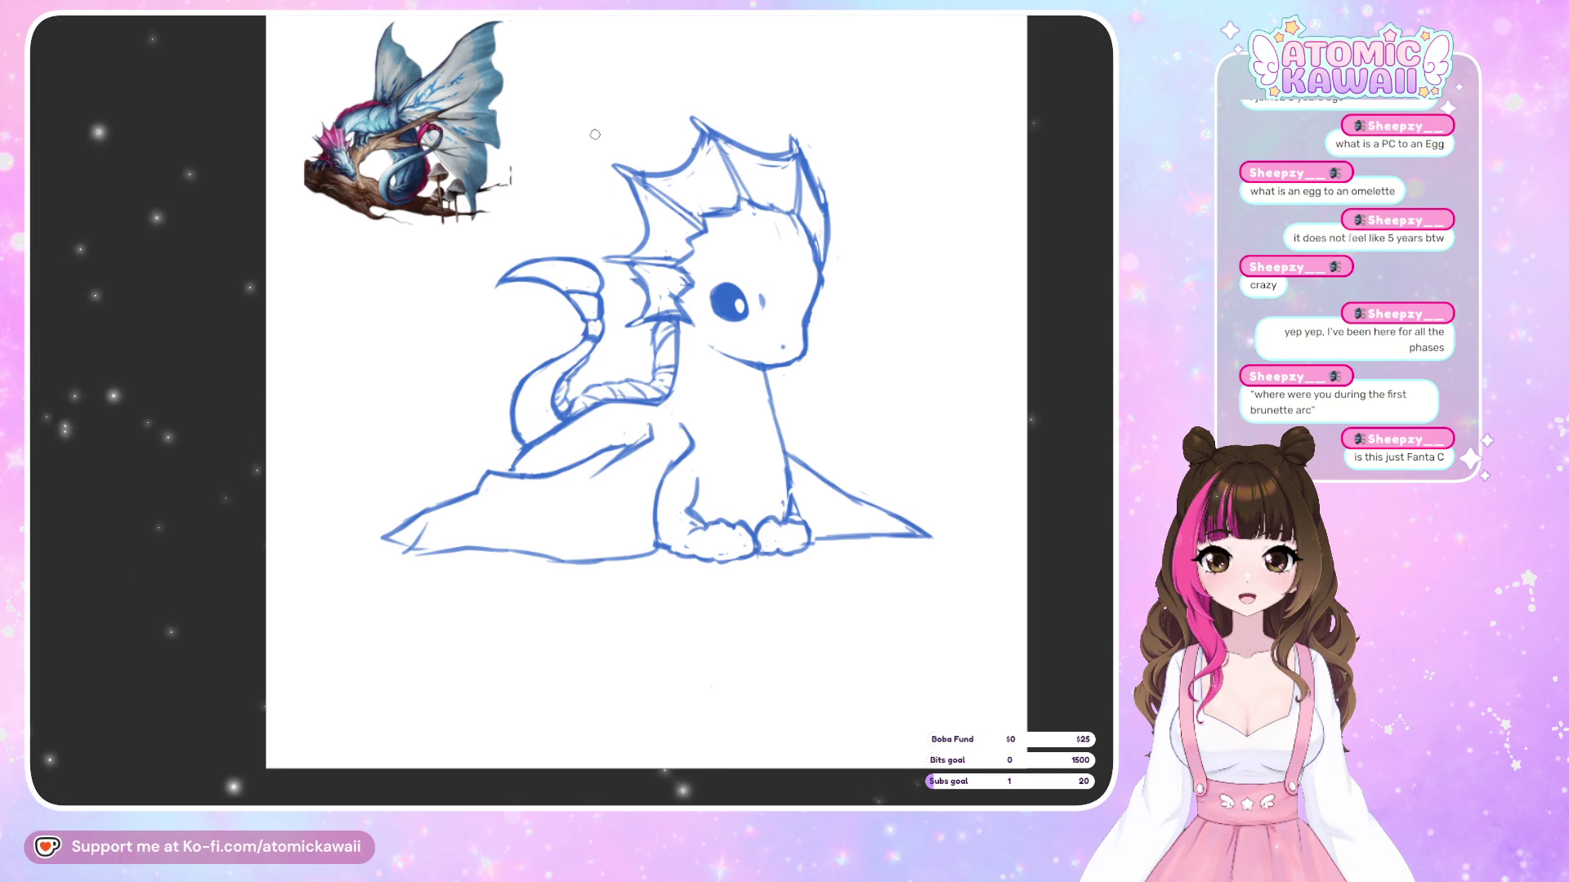
{"action": "key", "text": "h"}
{"action": "key", "text": "h"}
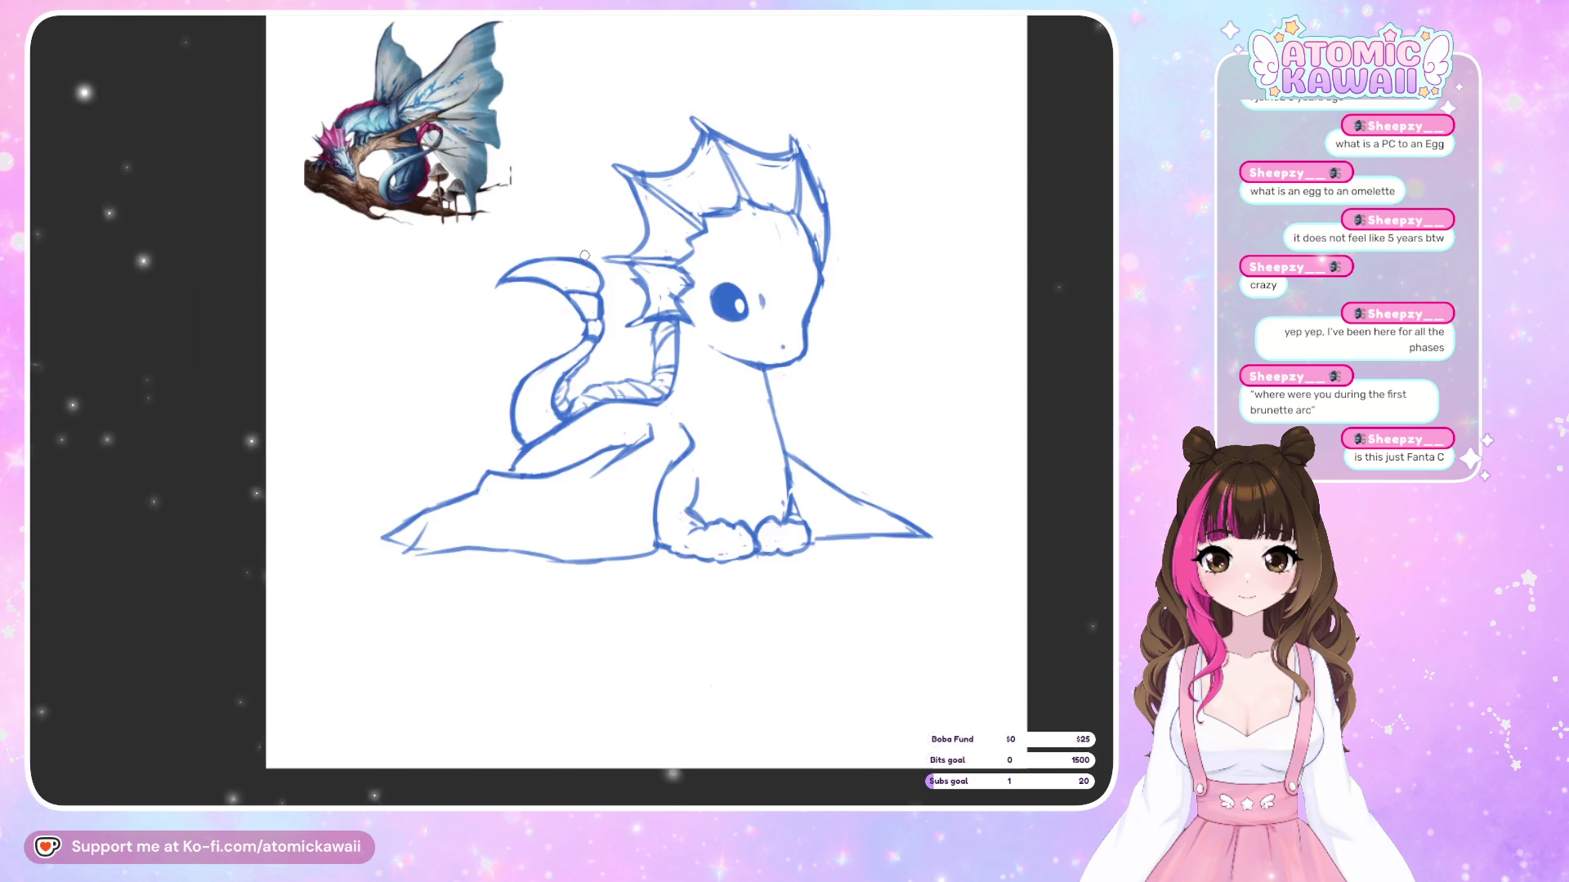
{"action": "key", "text": "h"}
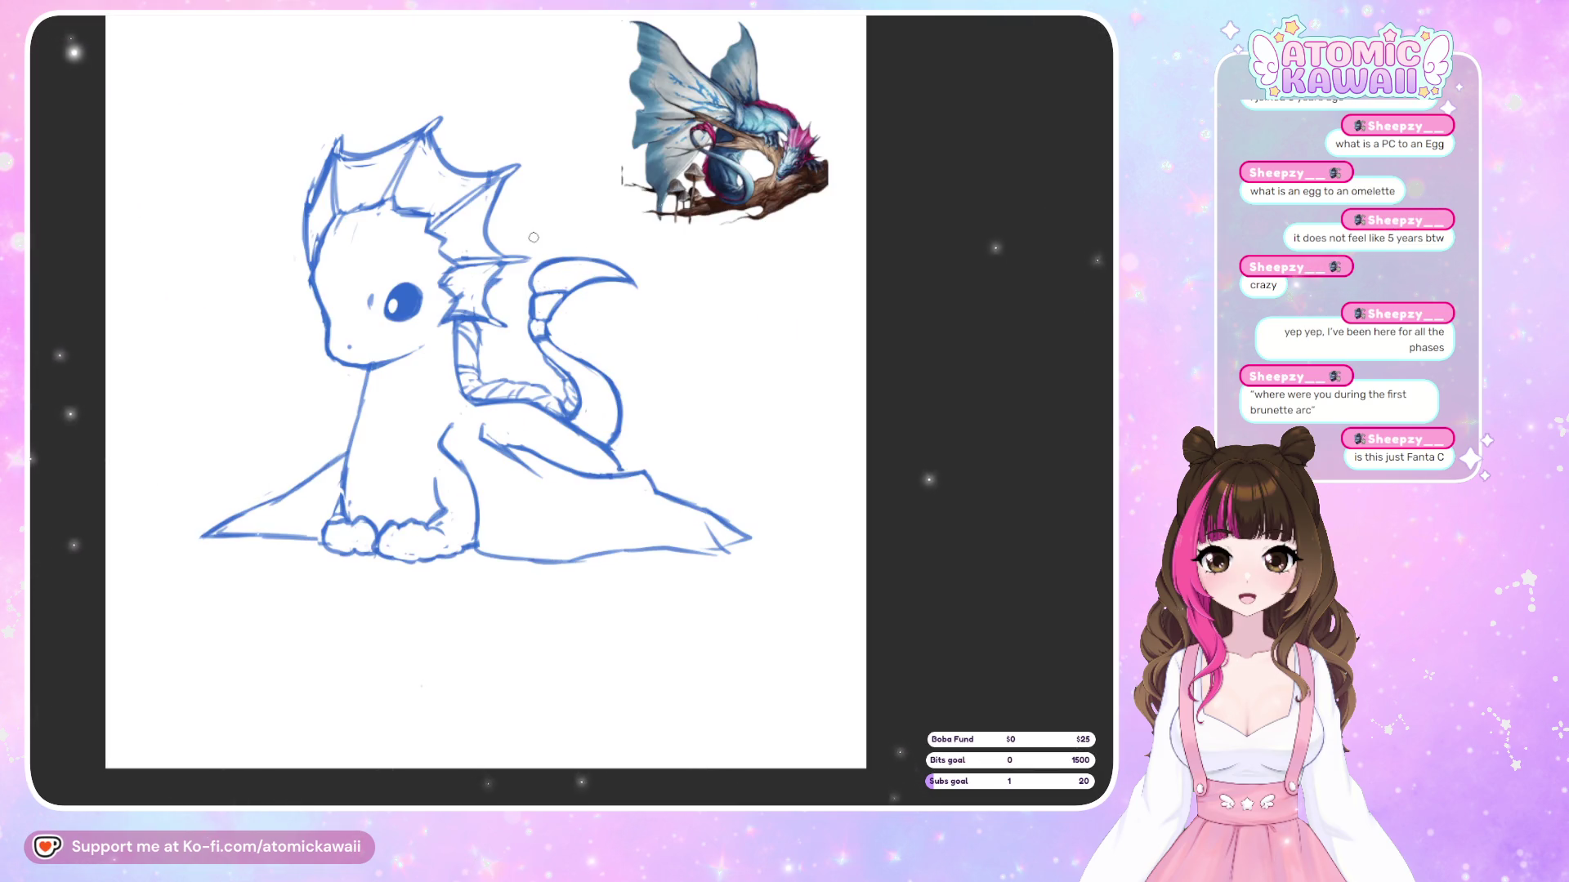
{"action": "key", "text": "h"}
{"action": "left_click_drag", "start_coordinate": [534, 237], "coordinate": [295, 751]}
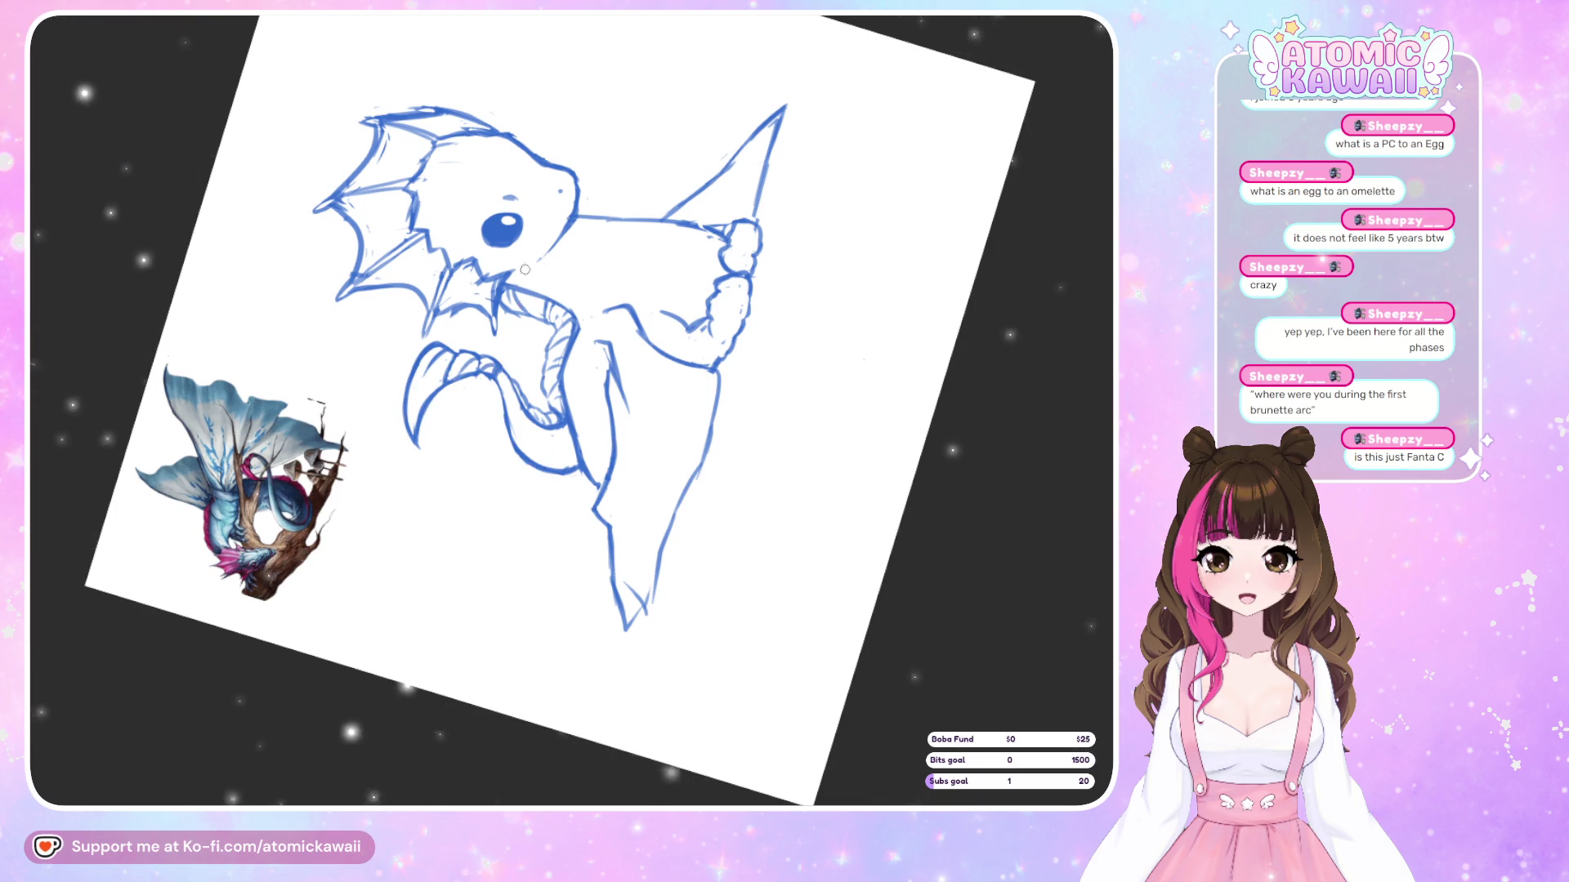
Mirror the tilted dragon view once and back, then reset the canvas rotation to upright
{"action": "key", "text": "m"}
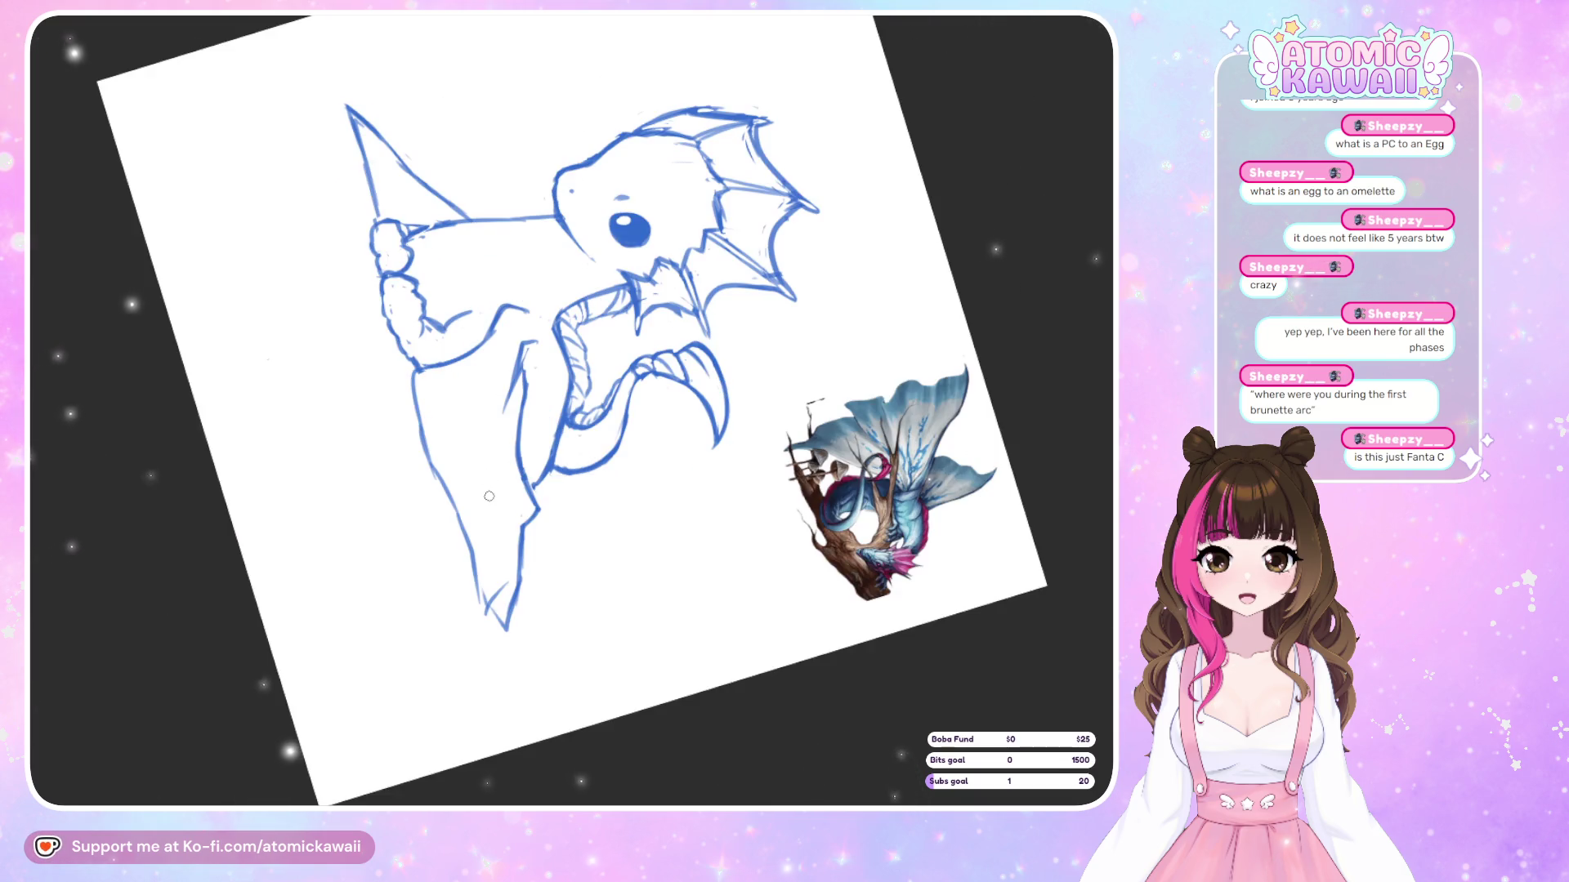
{"action": "key", "text": "m"}
{"action": "key", "text": "5"}
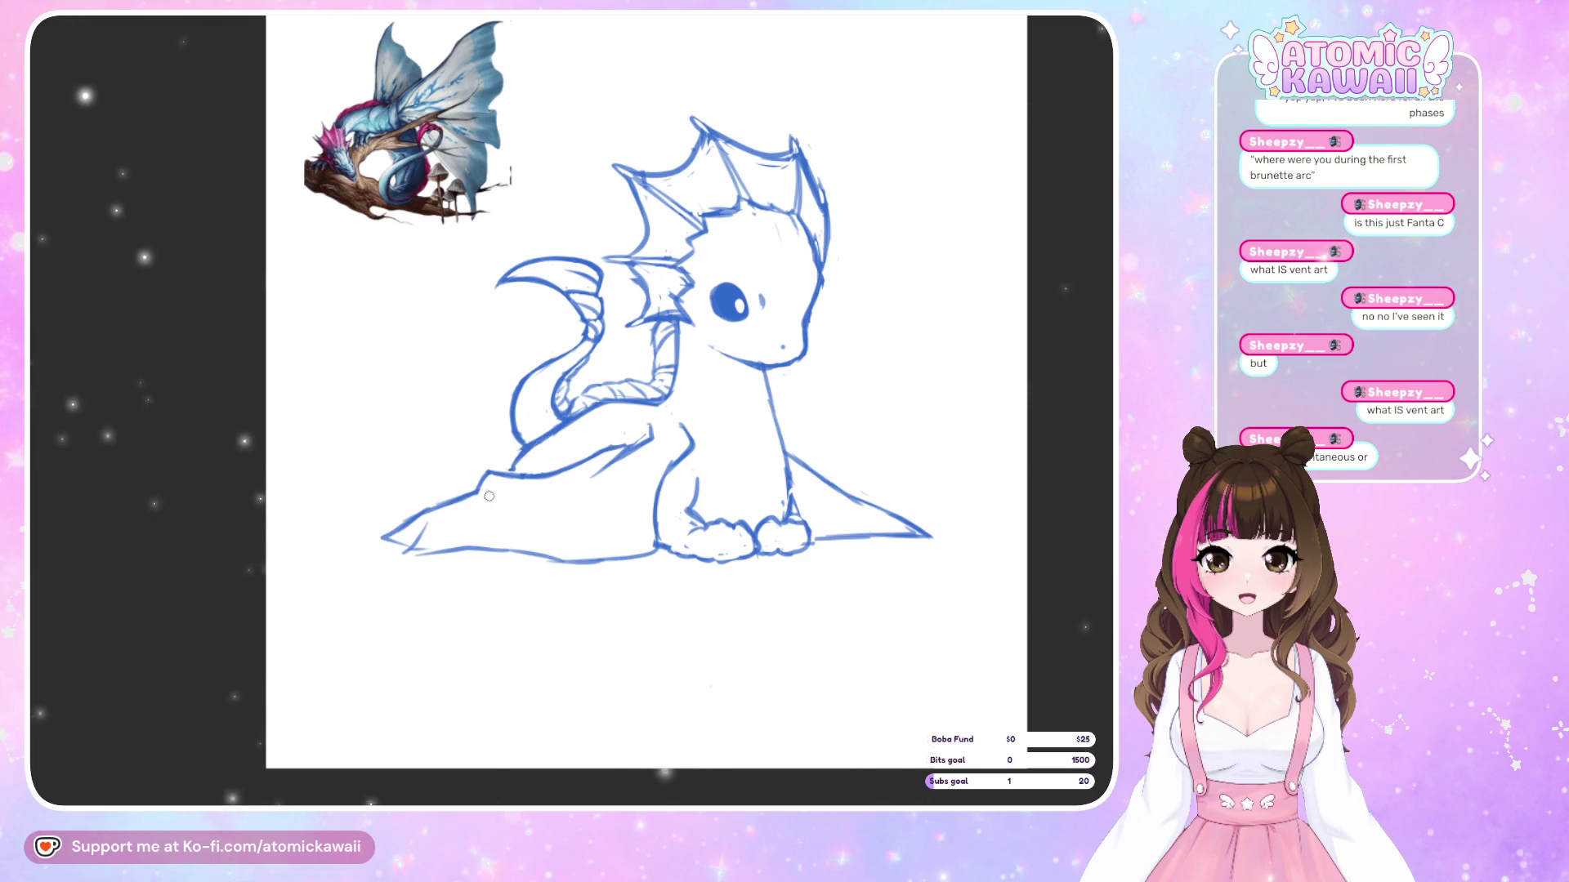
{"action": "key", "text": "h"}
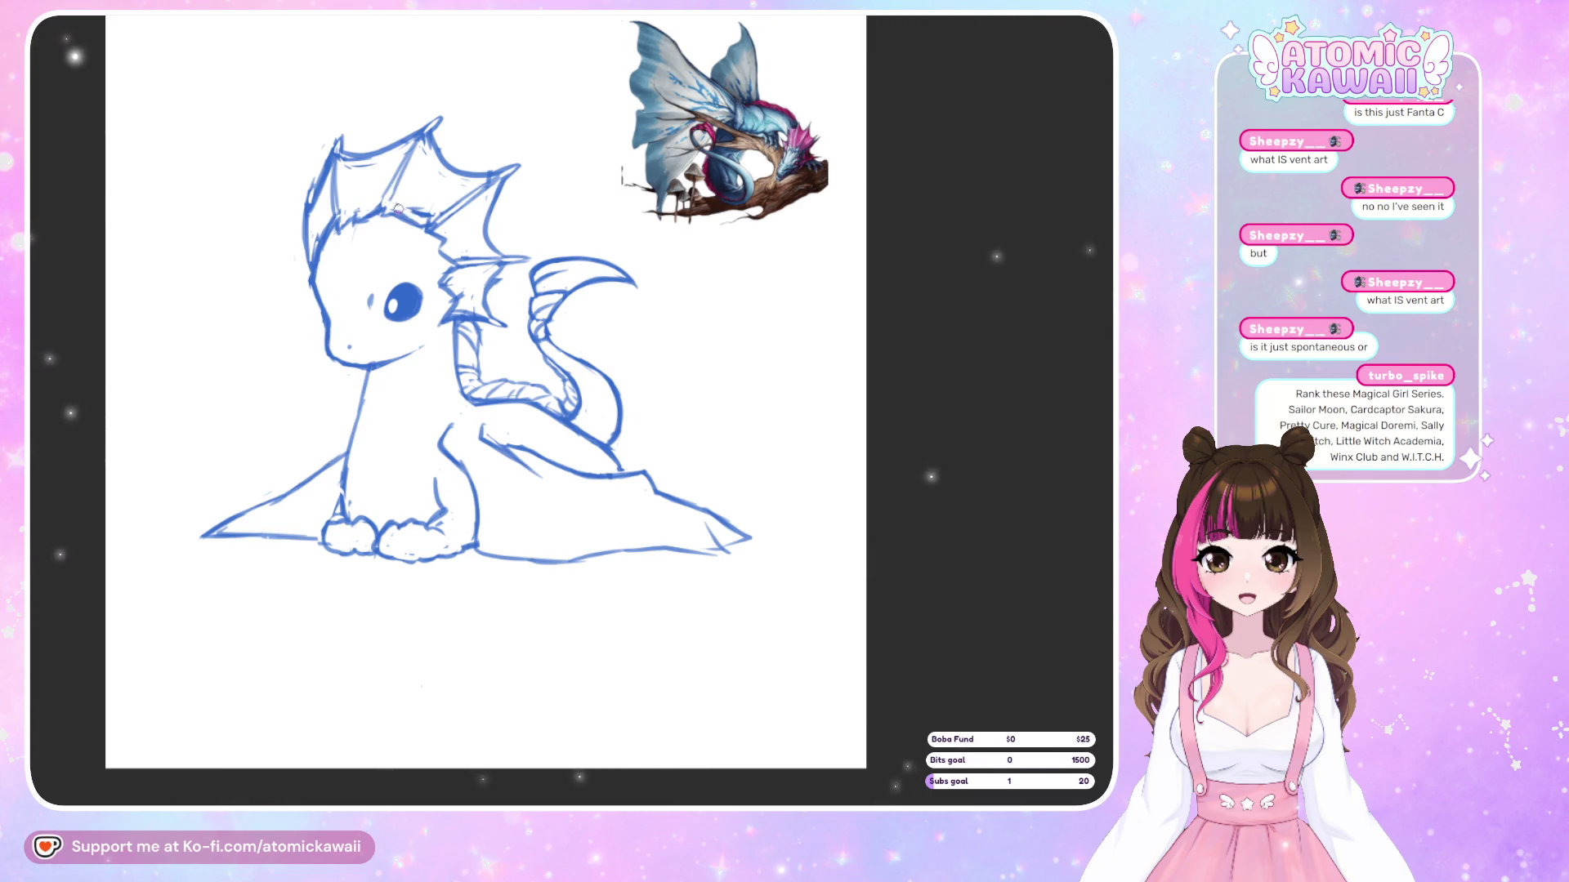
{"action": "key", "text": "m"}
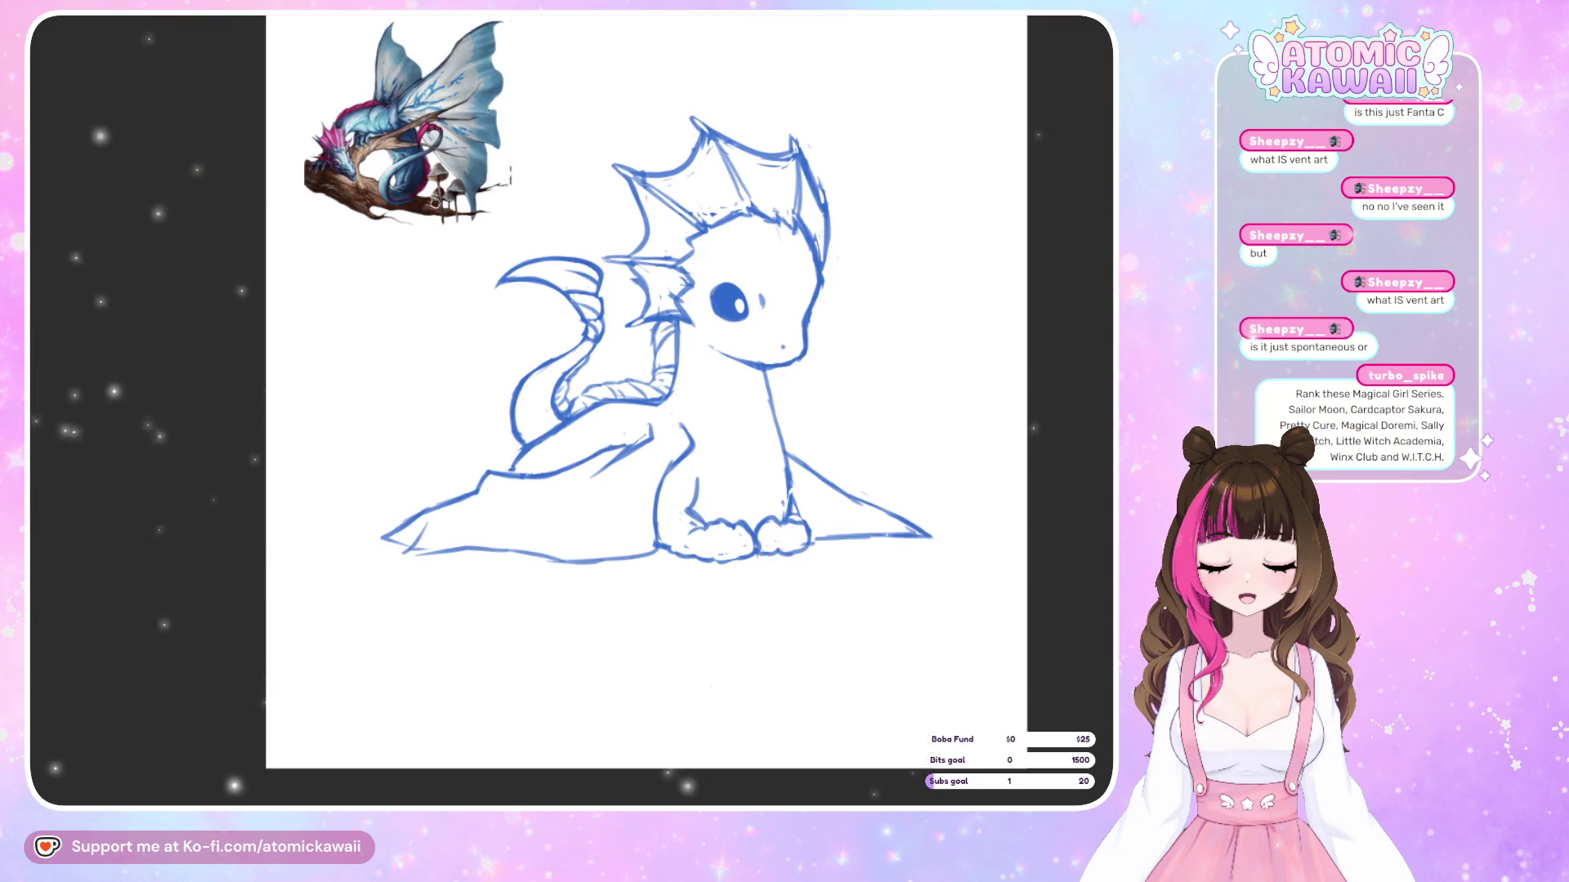
{"action": "key", "text": "m"}
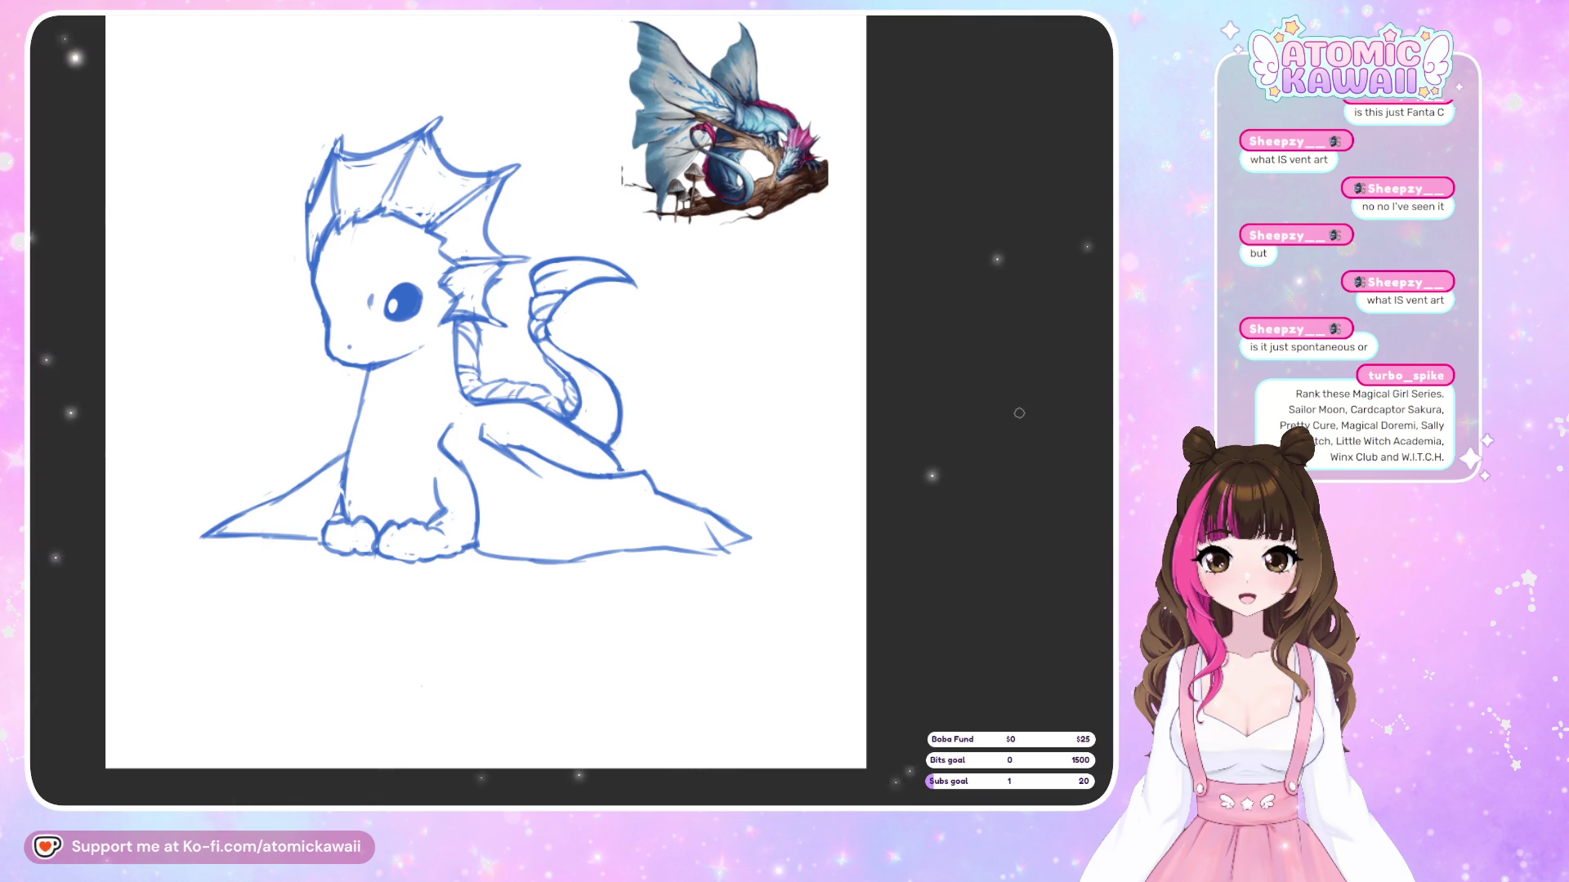
{"action": "key", "text": "m"}
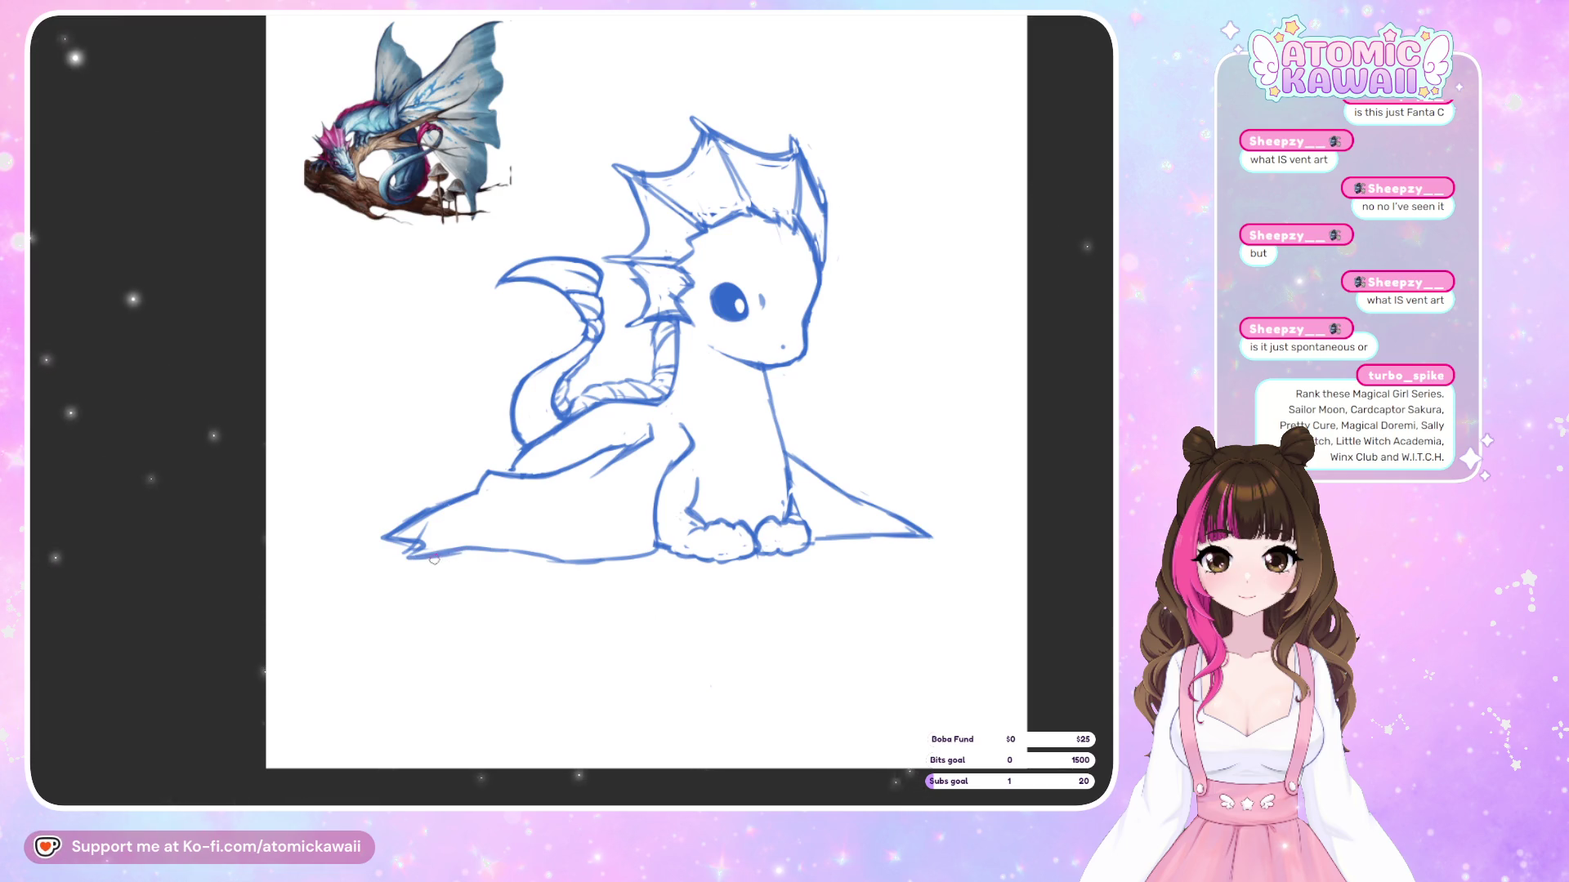
Darken the wing's bottom outline with one brush stroke and check it mirrored
{"action": "left_click_drag", "start_coordinate": [441, 555], "coordinate": [536, 558]}
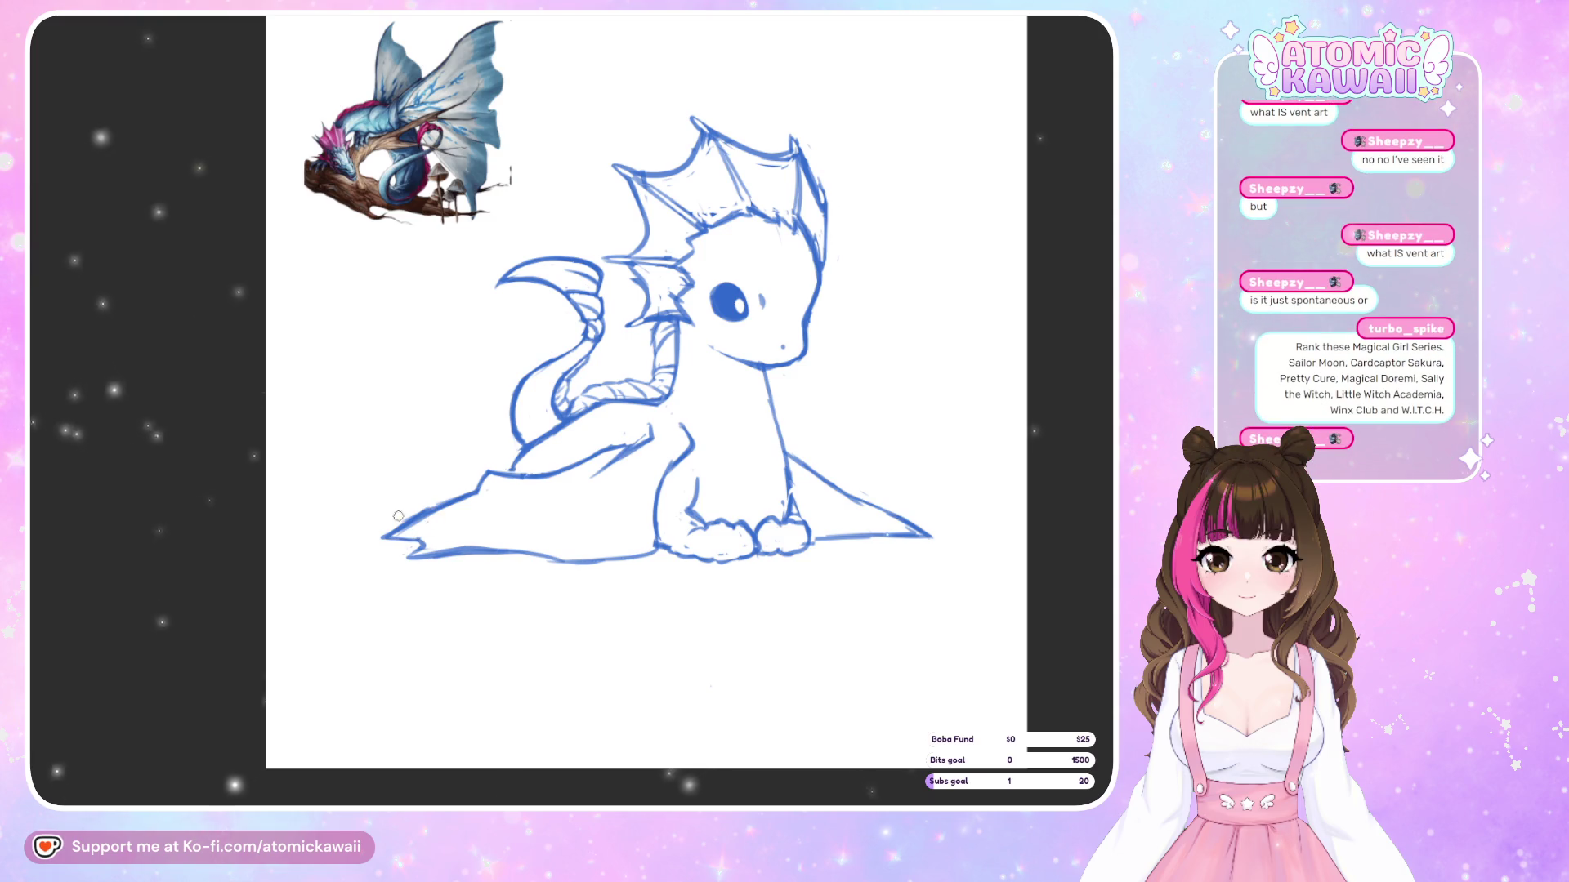
{"action": "key", "text": "m"}
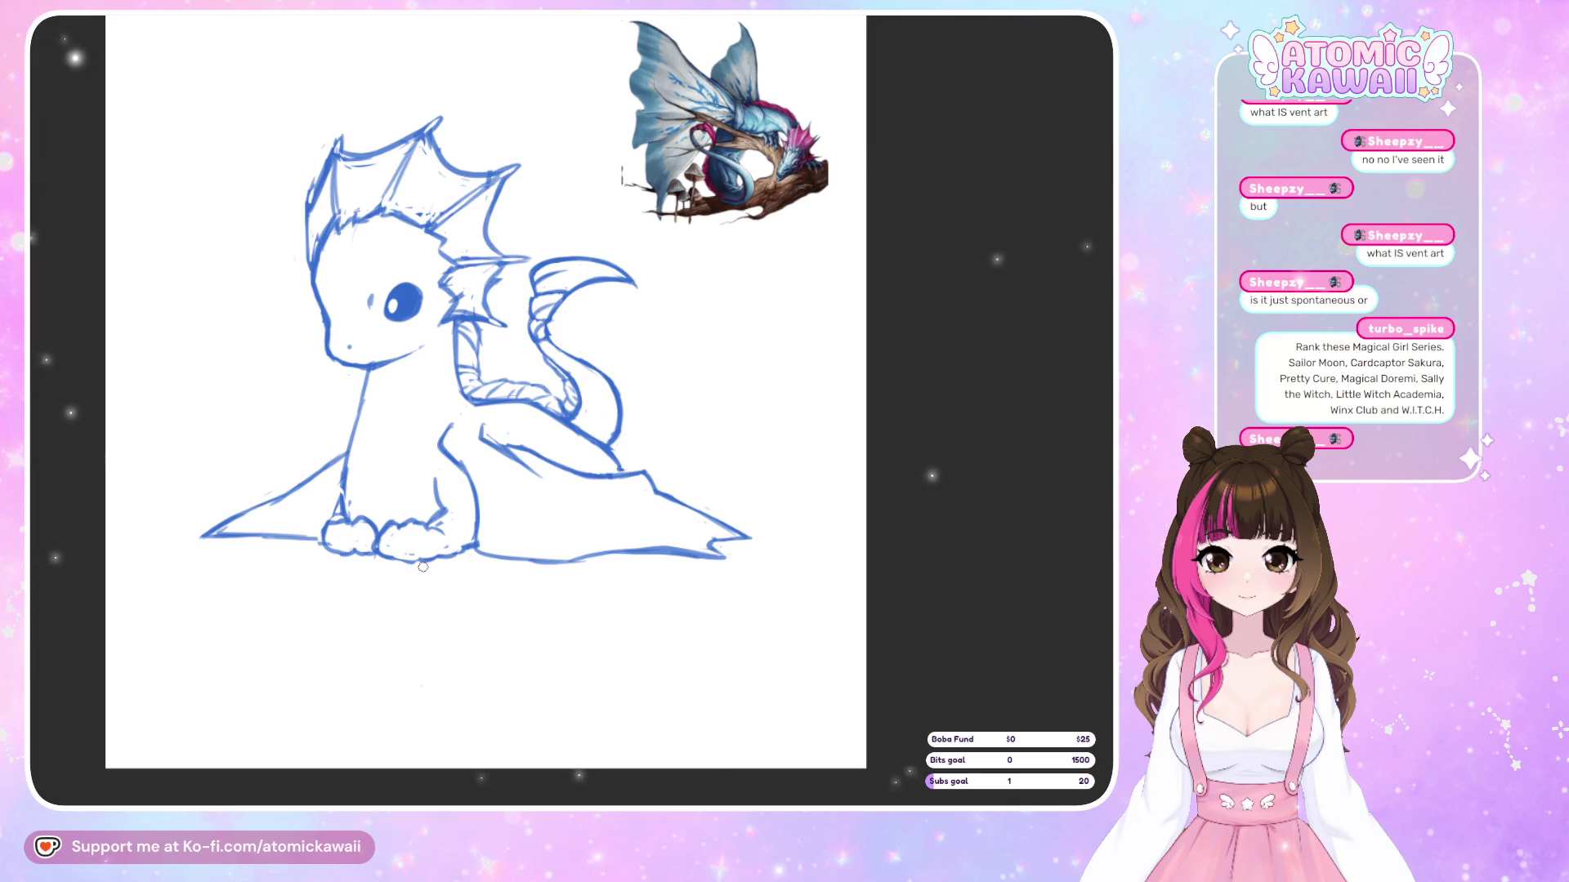
{"action": "key", "text": "m"}
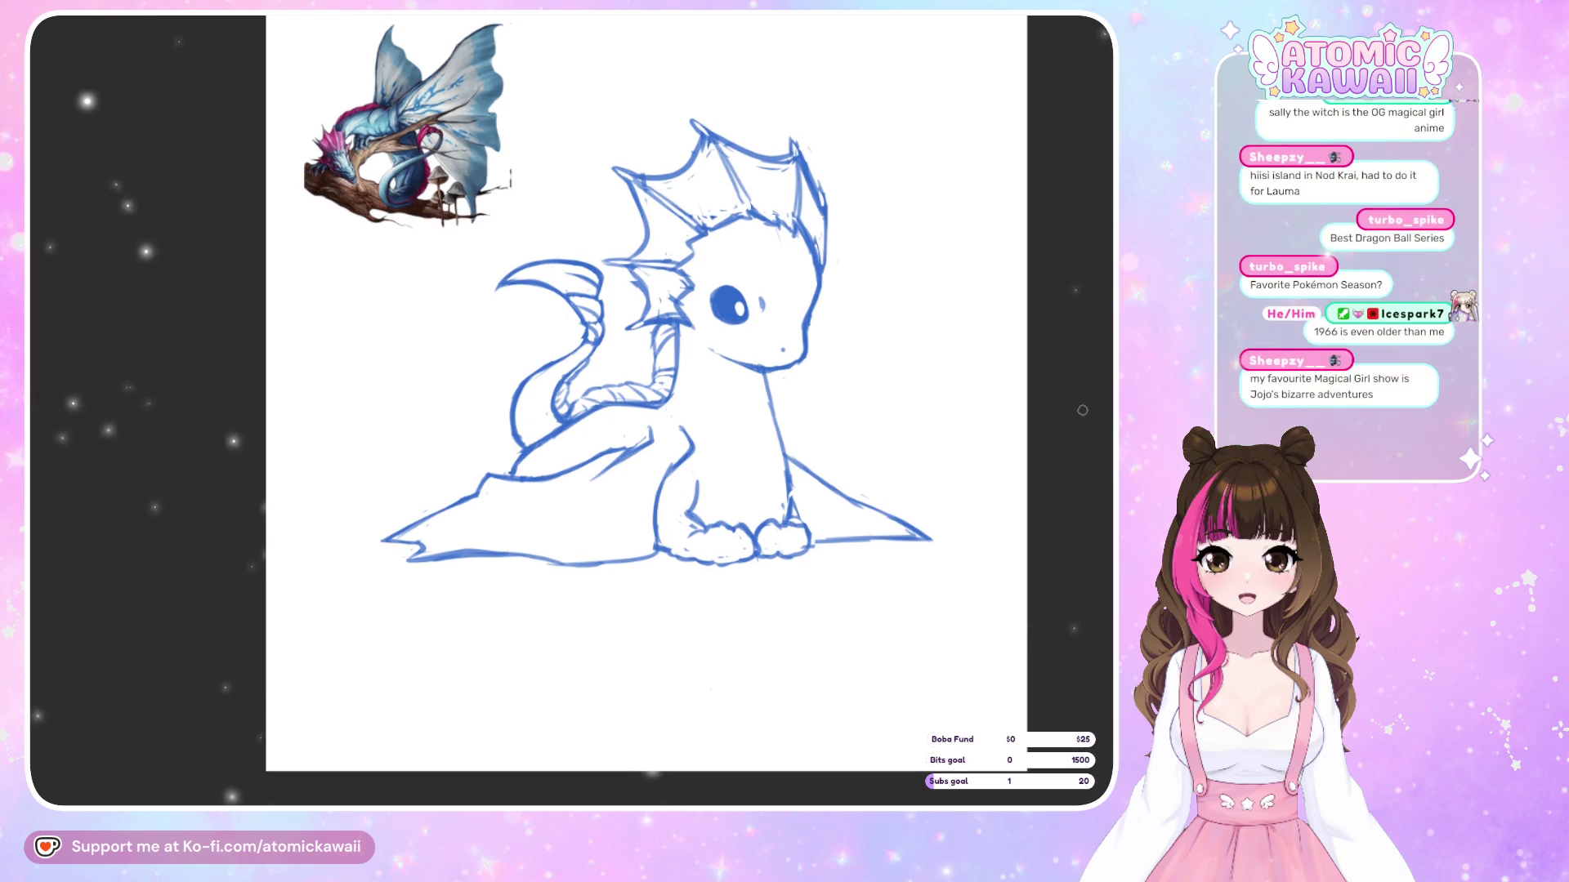
Flip the baby dragon view repeatedly to check proportions and paws, ending unmirrored
{"action": "key", "text": "m"}
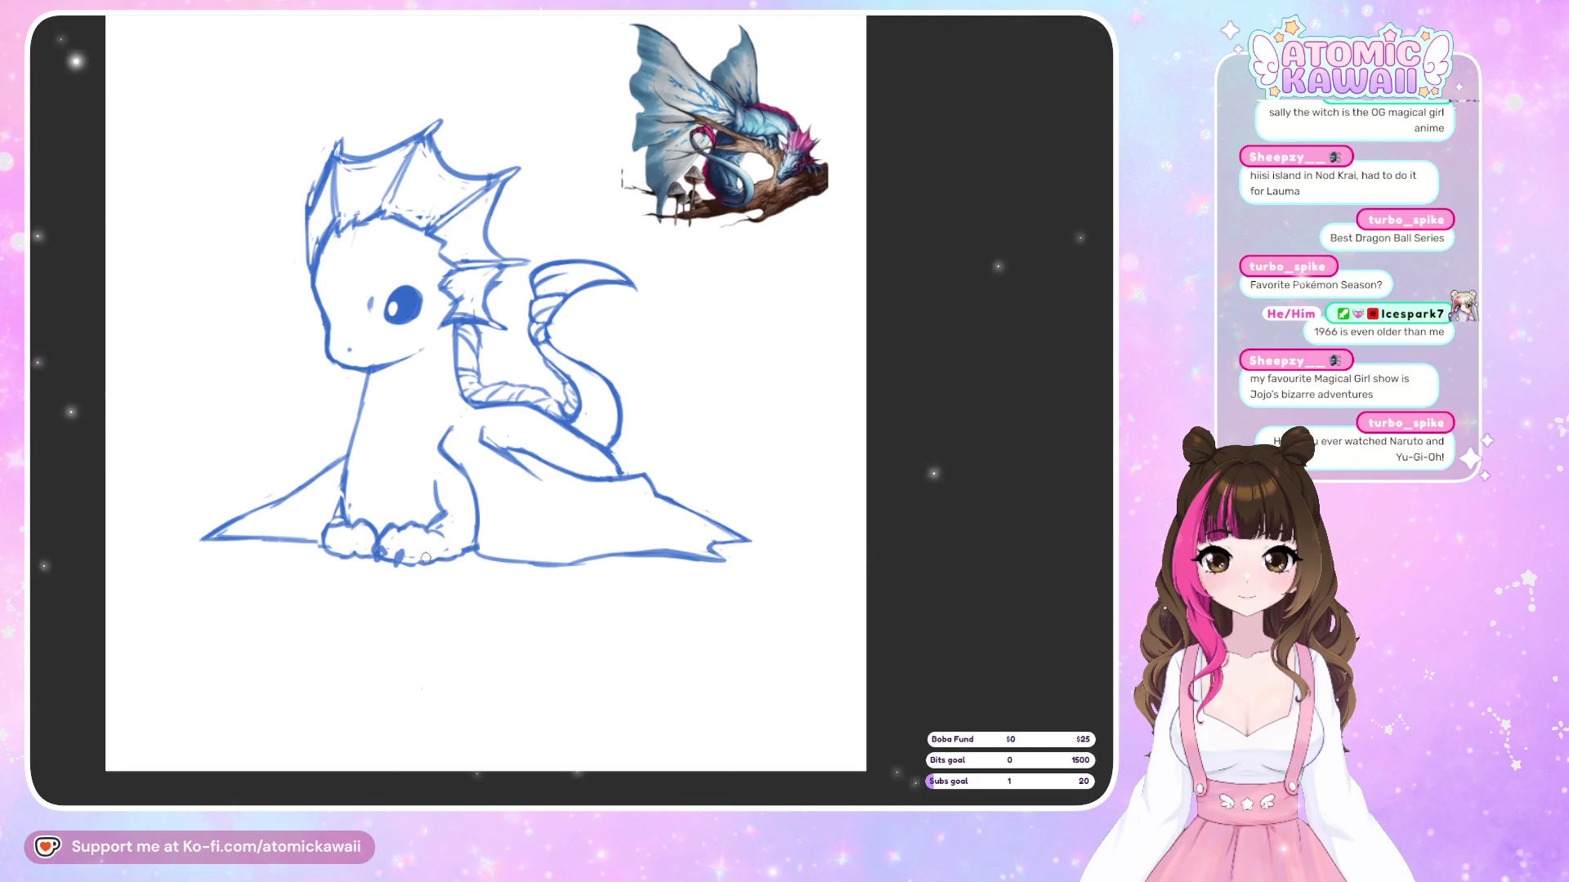
{"action": "key", "text": "m"}
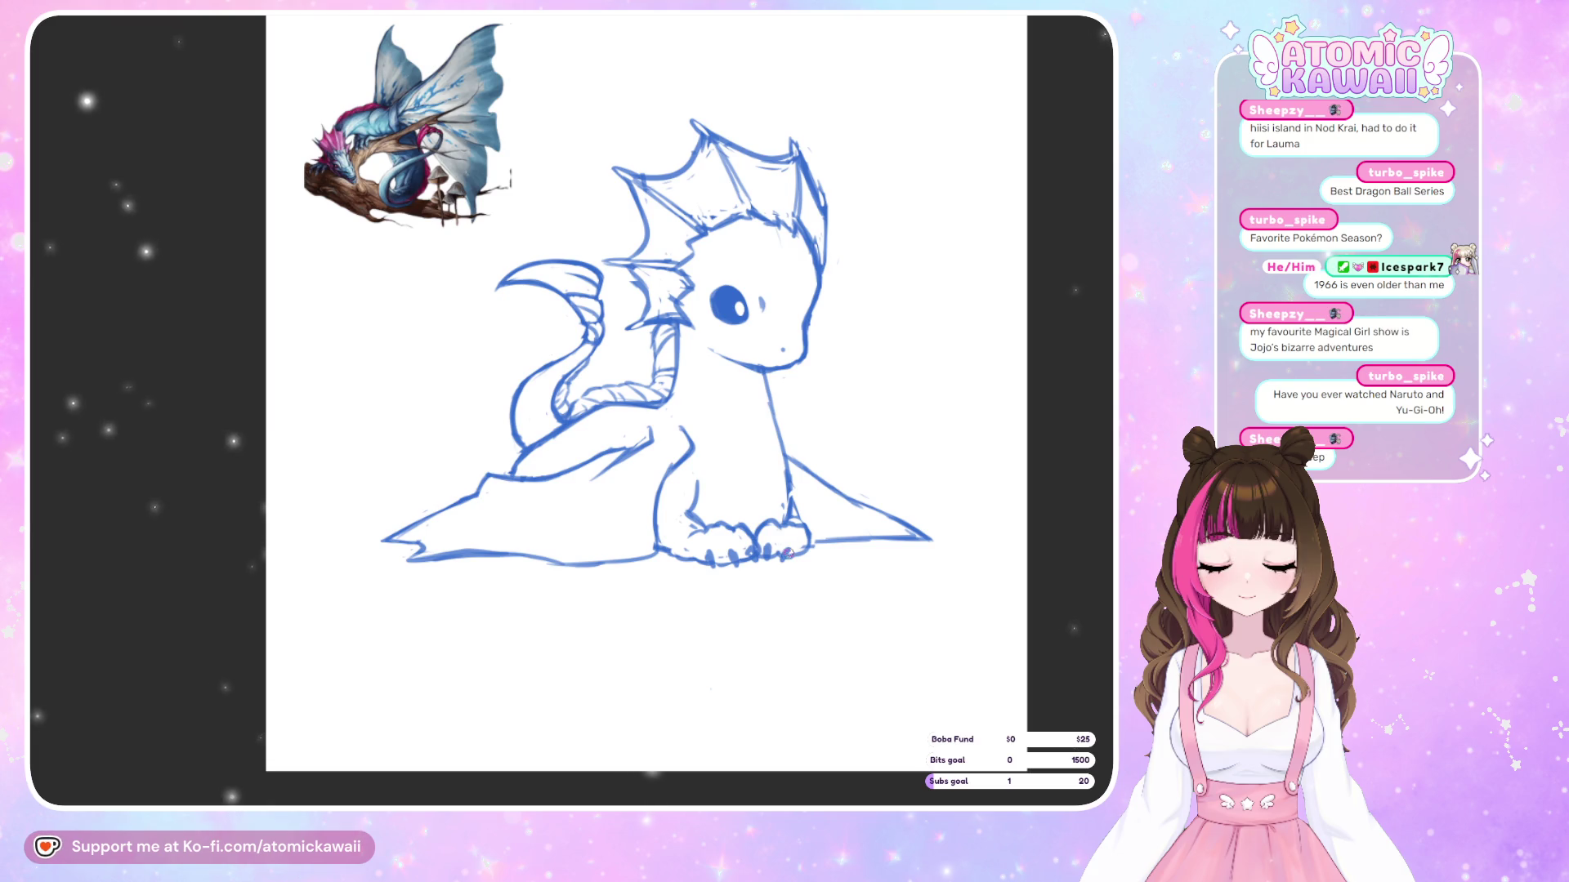
{"action": "key", "text": "m"}
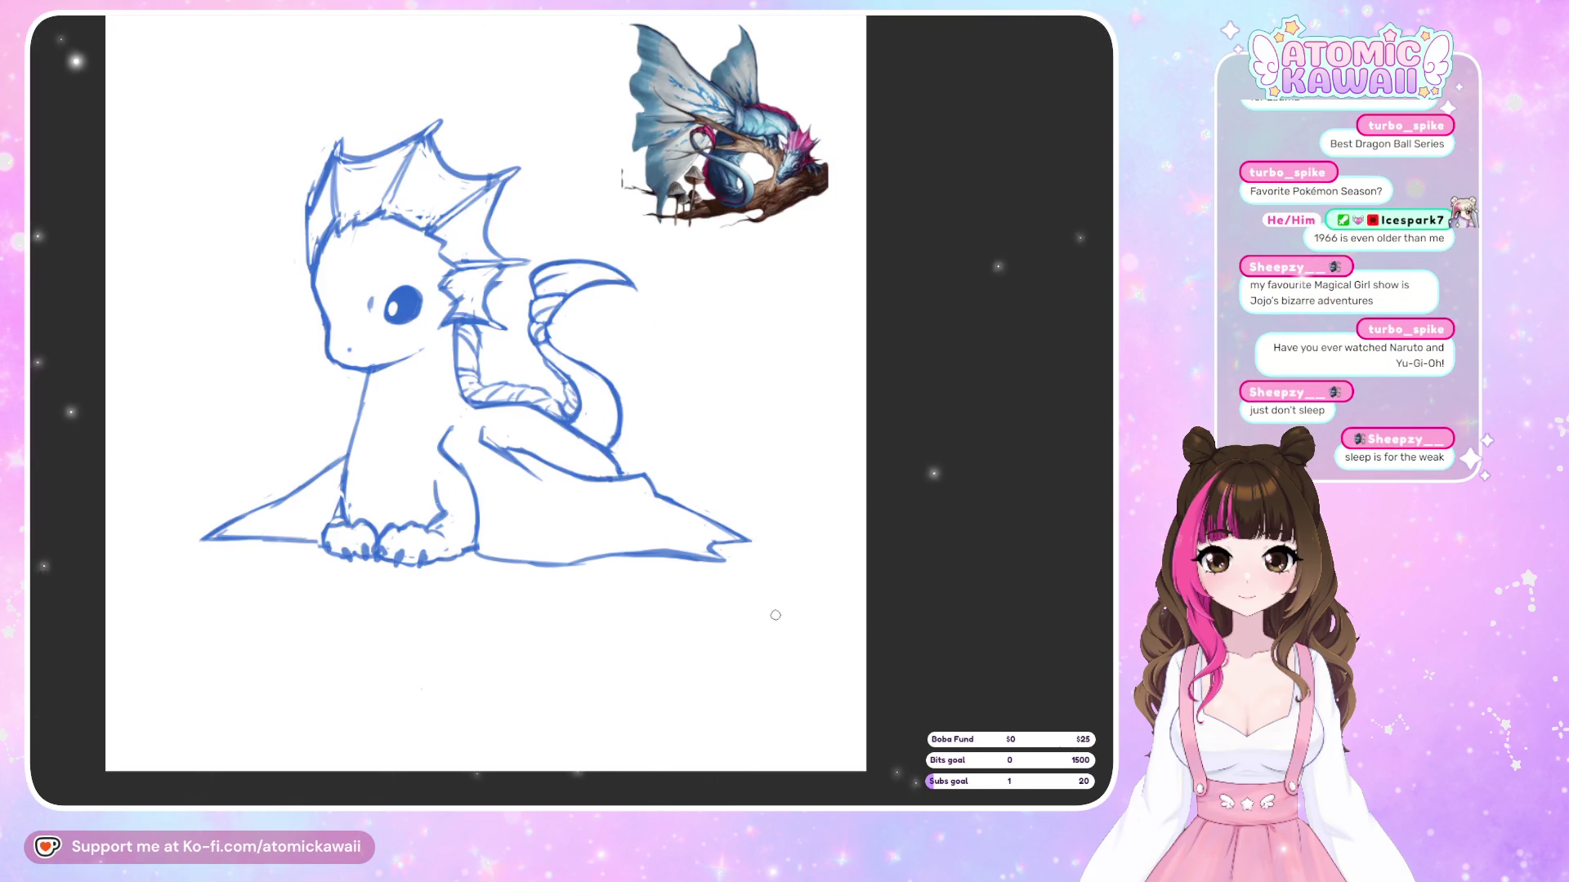
{"action": "key", "text": "m"}
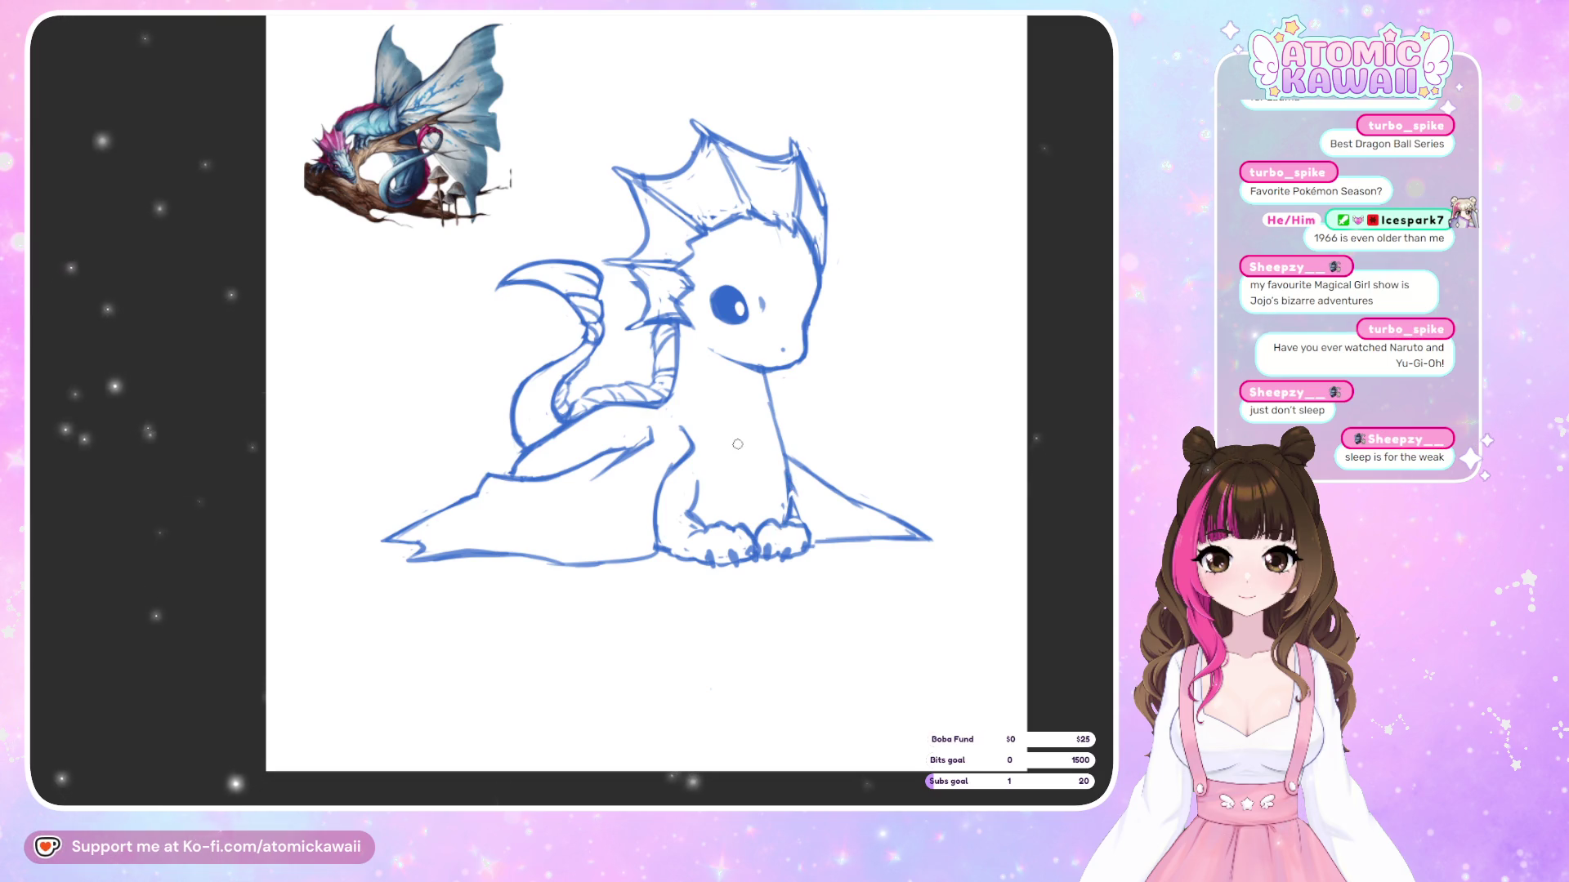
{"action": "key", "text": "m"}
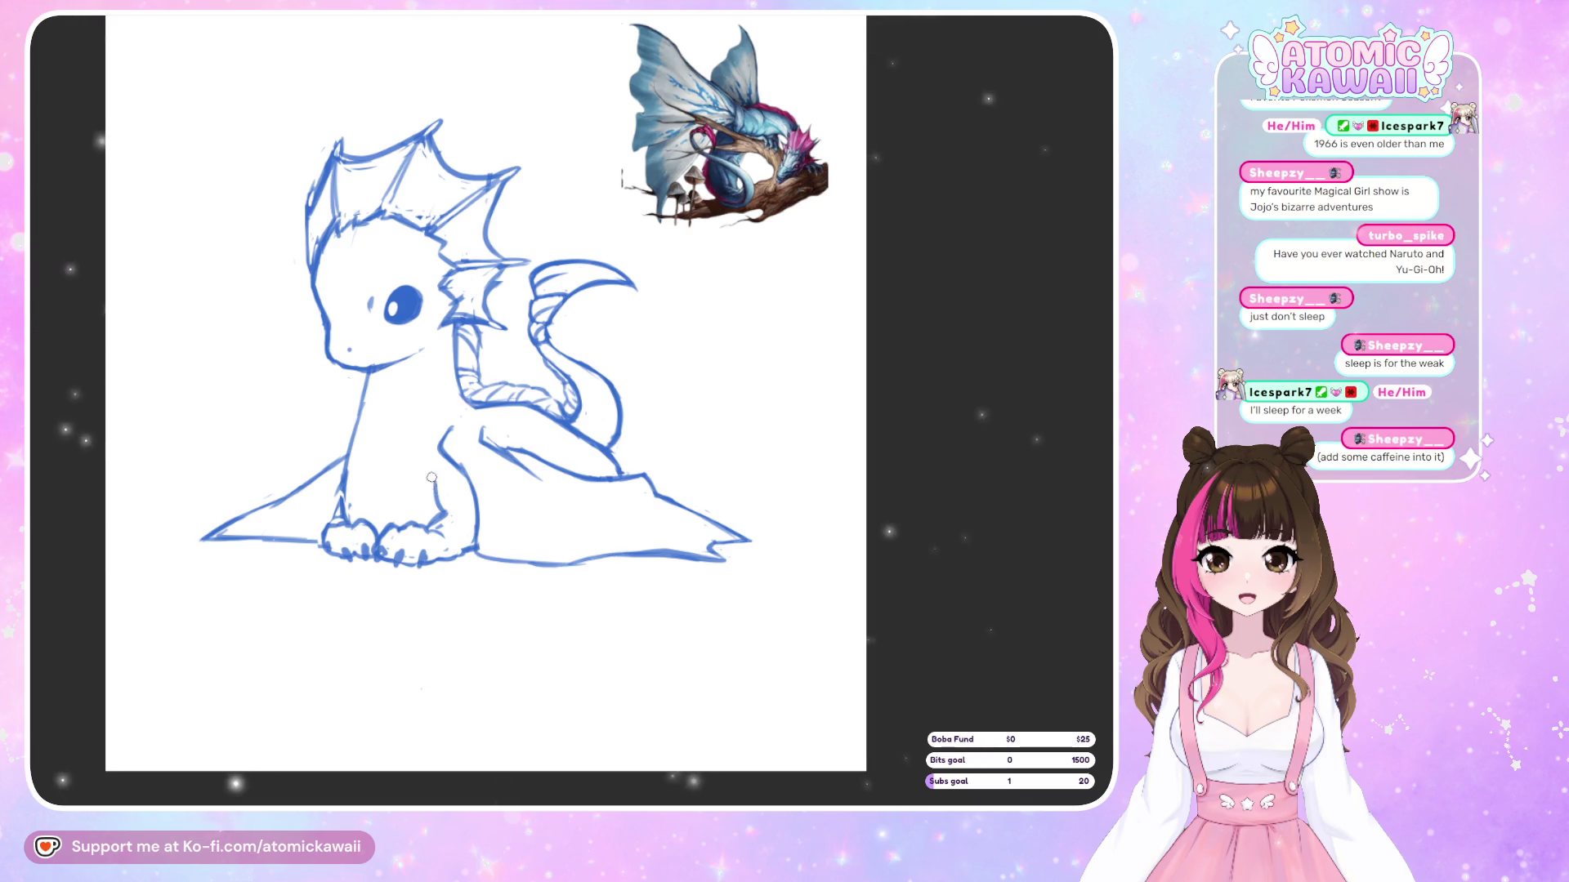
{"action": "key", "text": "m"}
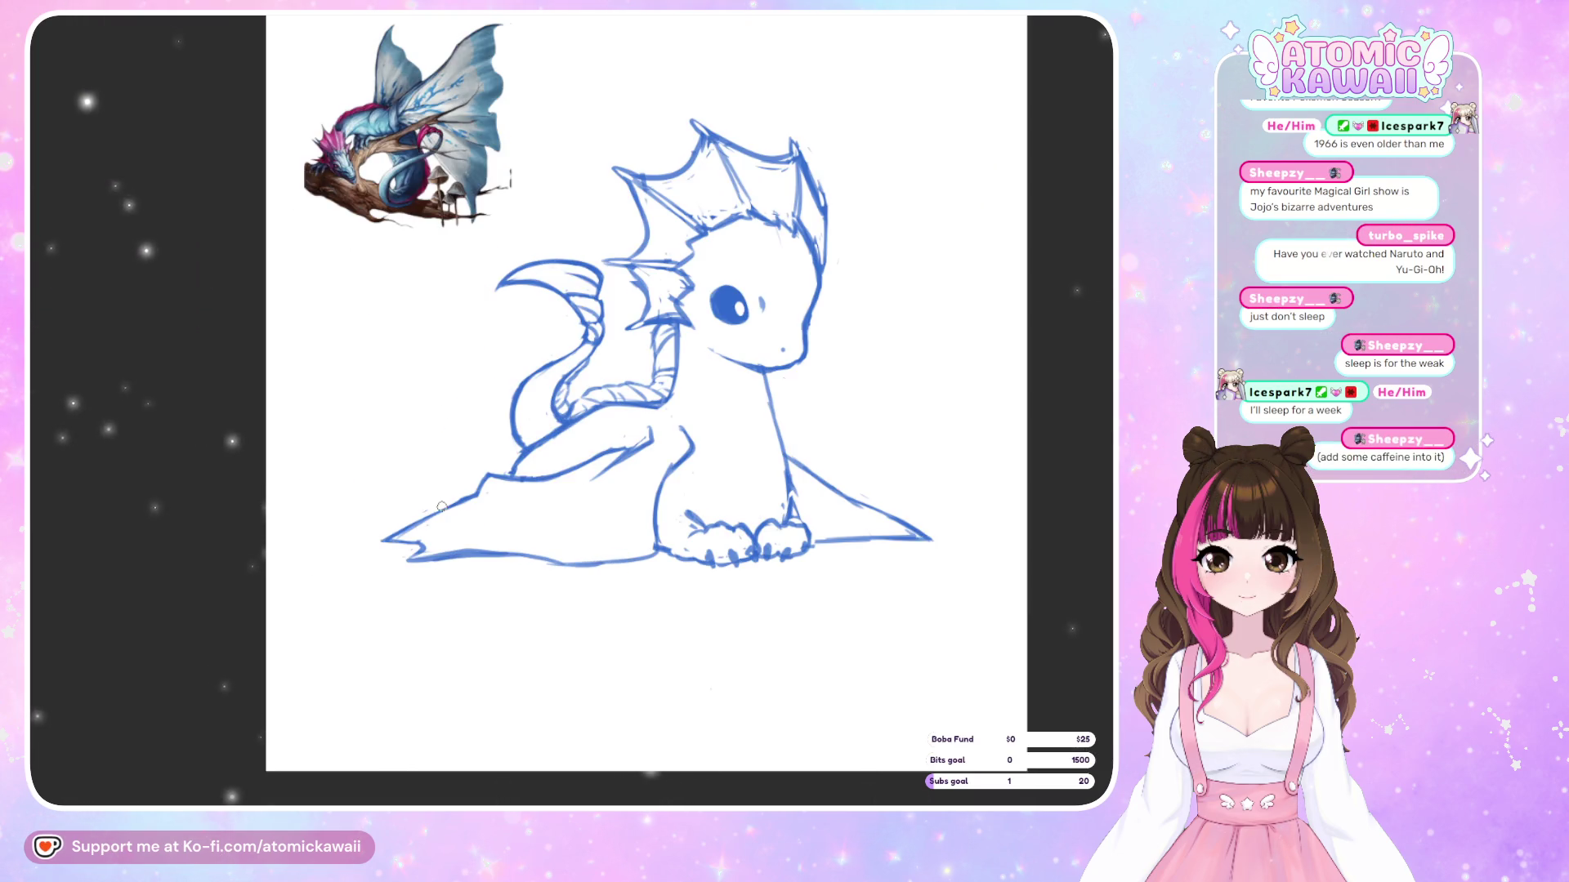
{"action": "key", "text": "m"}
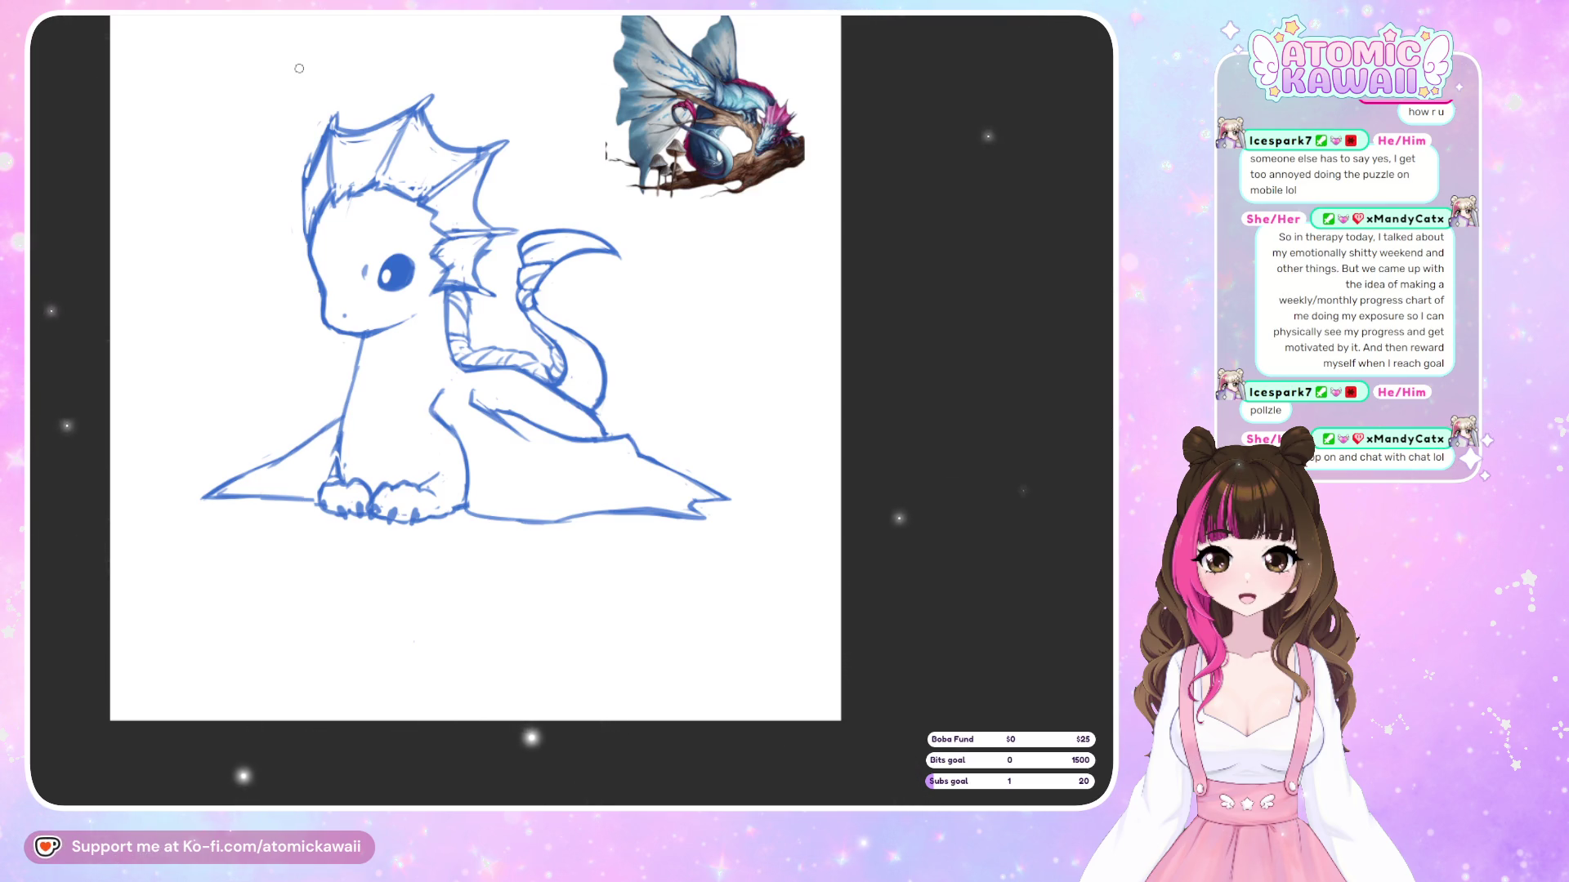
Mirror the canvas view so the dragon sketch and reference face the other way, zooming to inspect
{"action": "scroll", "coordinate": [299, 68], "scroll_direction": "up", "scroll_amount": 1}
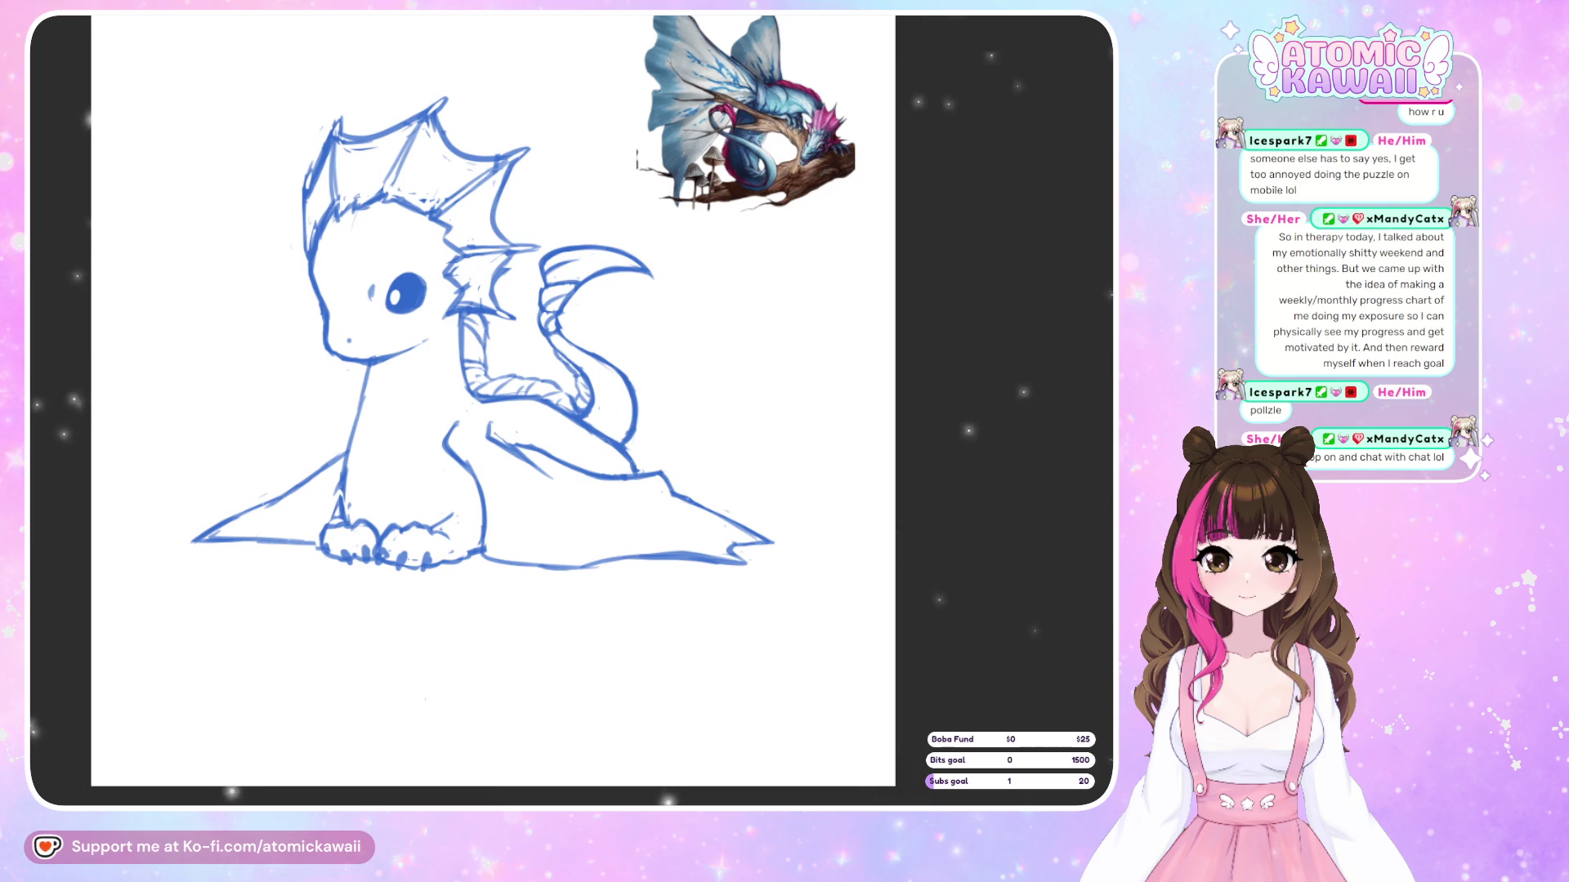
{"action": "key", "text": "h"}
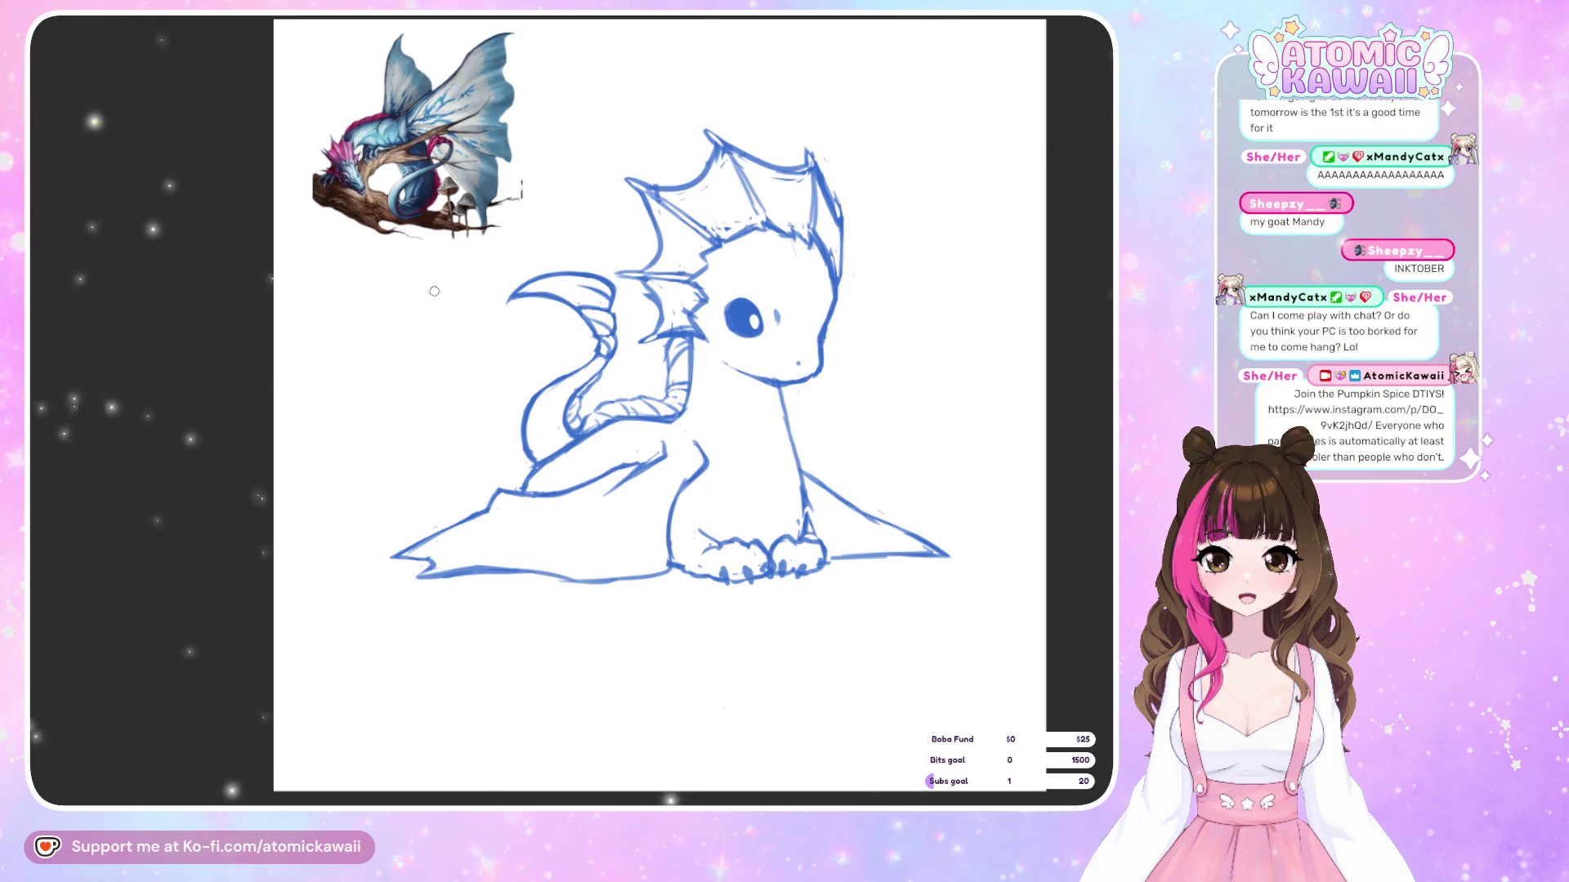
{"action": "scroll", "coordinate": [206, 295], "scroll_direction": "down", "scroll_amount": 2}
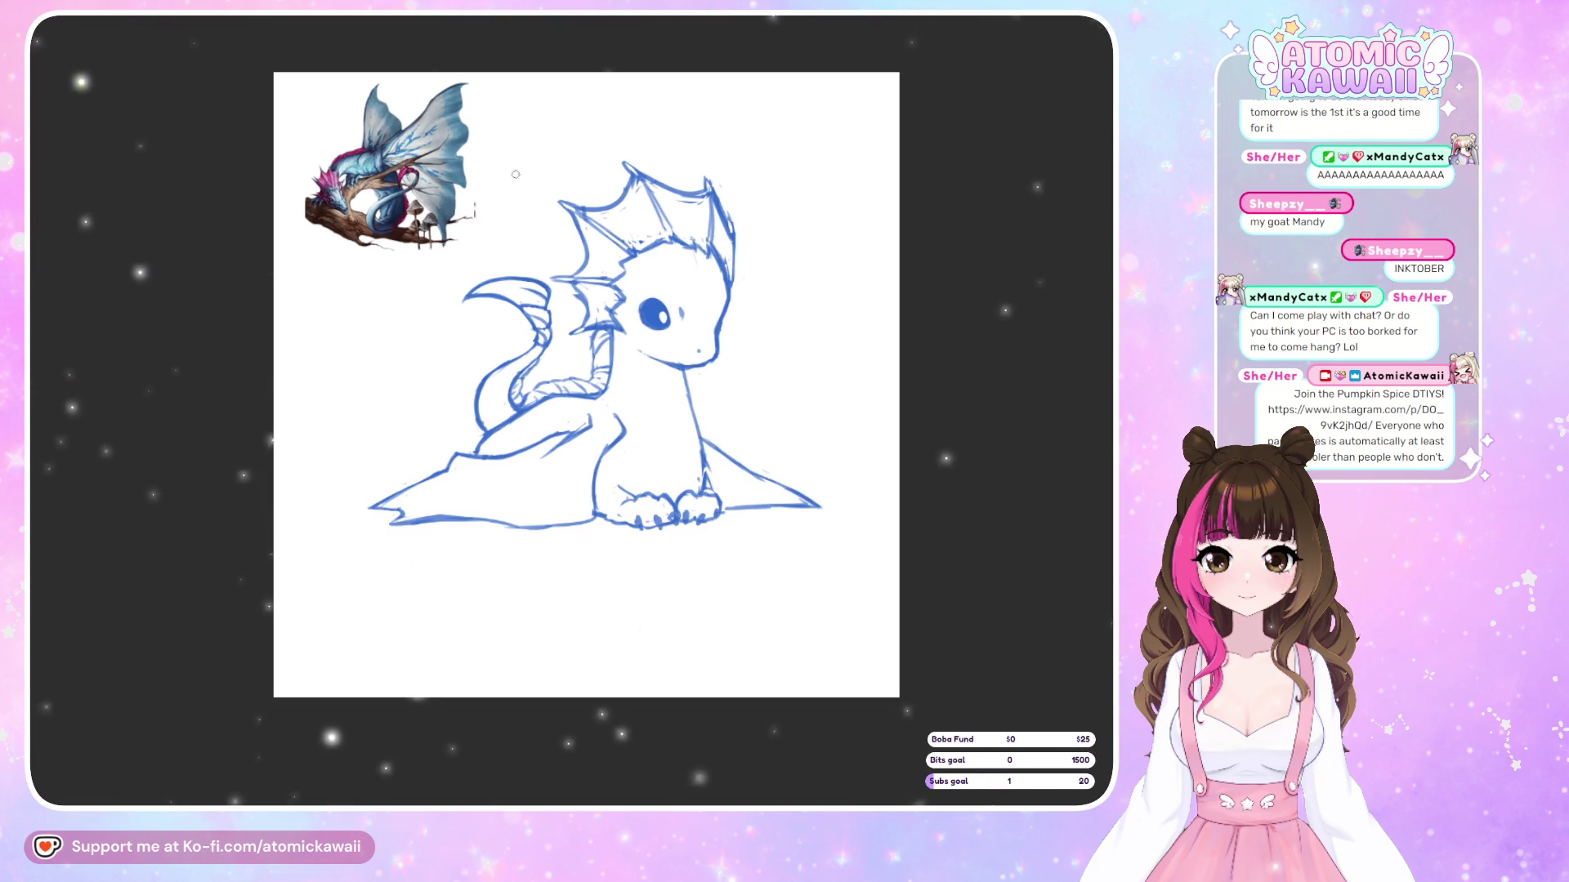
{"action": "scroll", "coordinate": [544, 82], "scroll_direction": "up", "scroll_amount": 3}
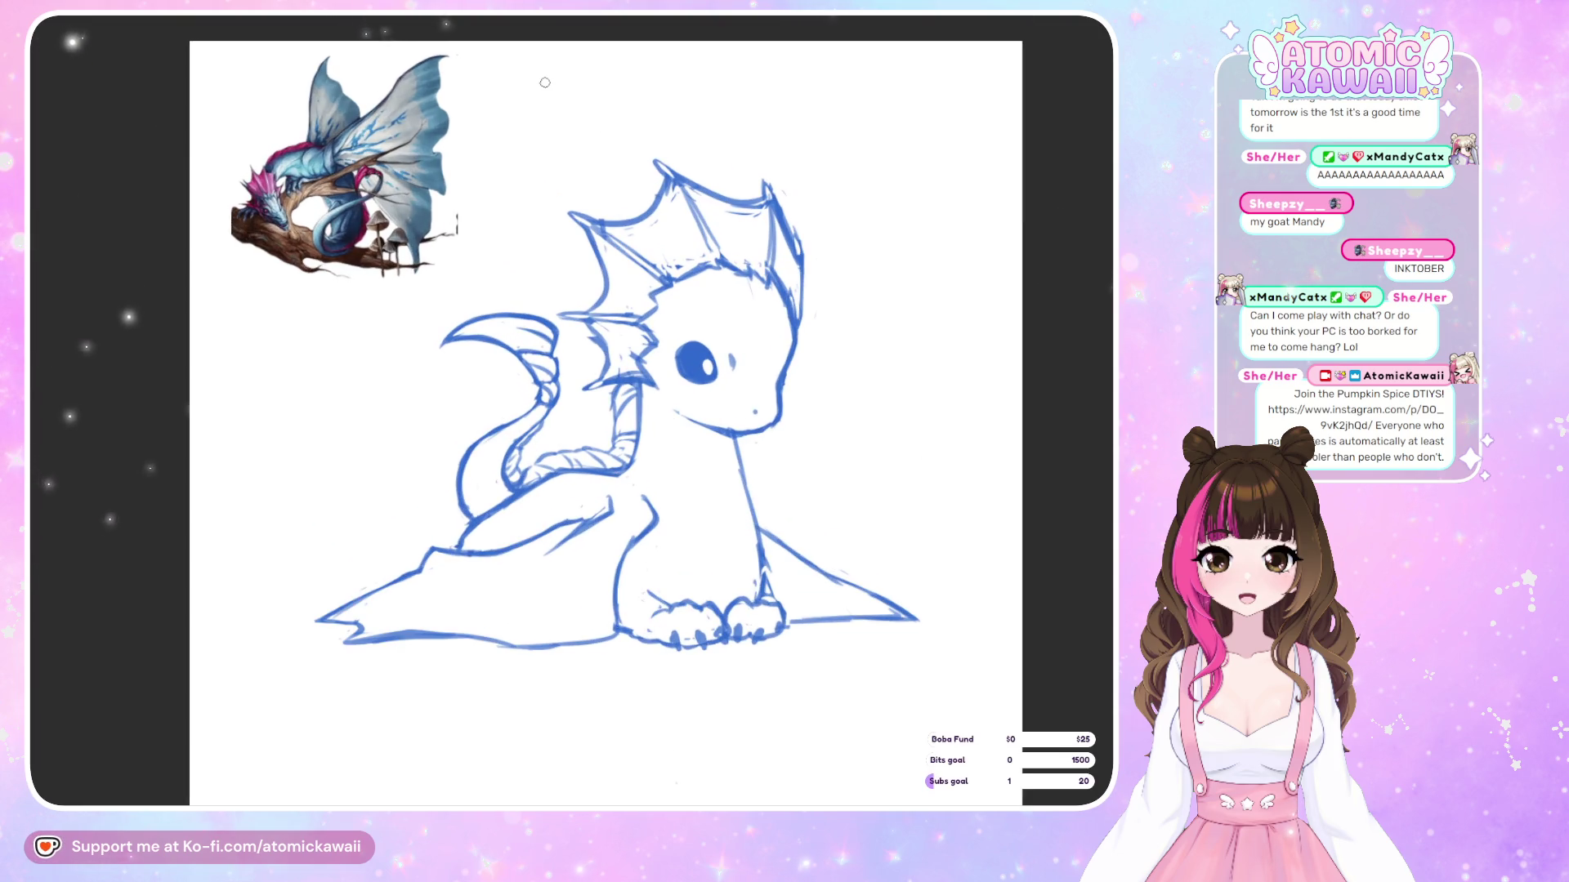